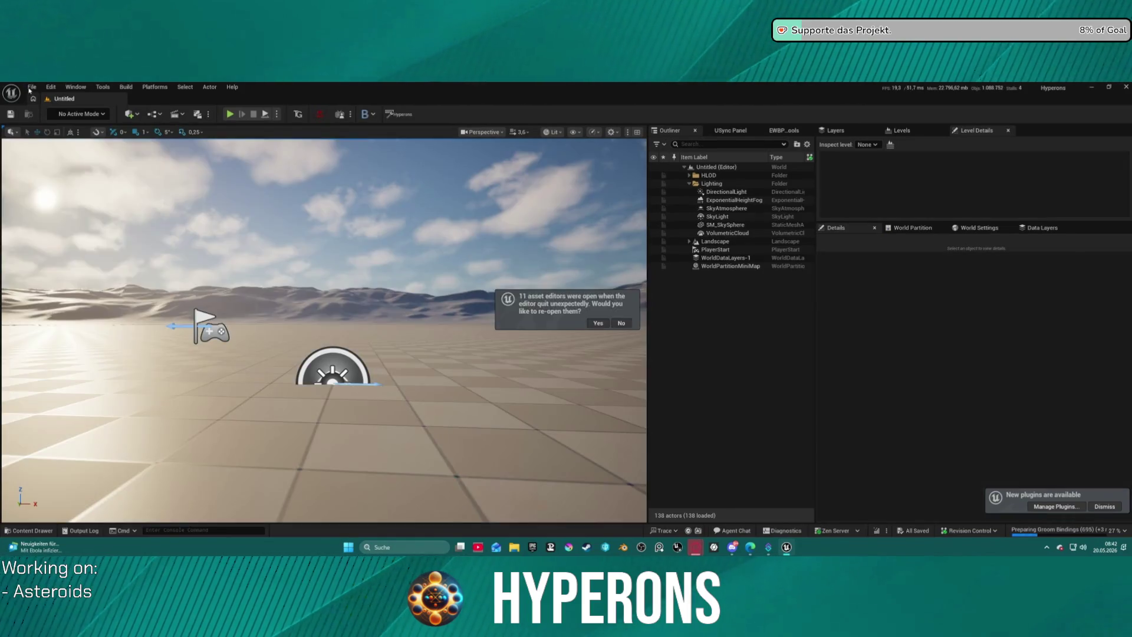
Step: Load the DEV_Asteroids level from File > Recent Levels
{"action": "left_click", "coordinate": [32, 87]}
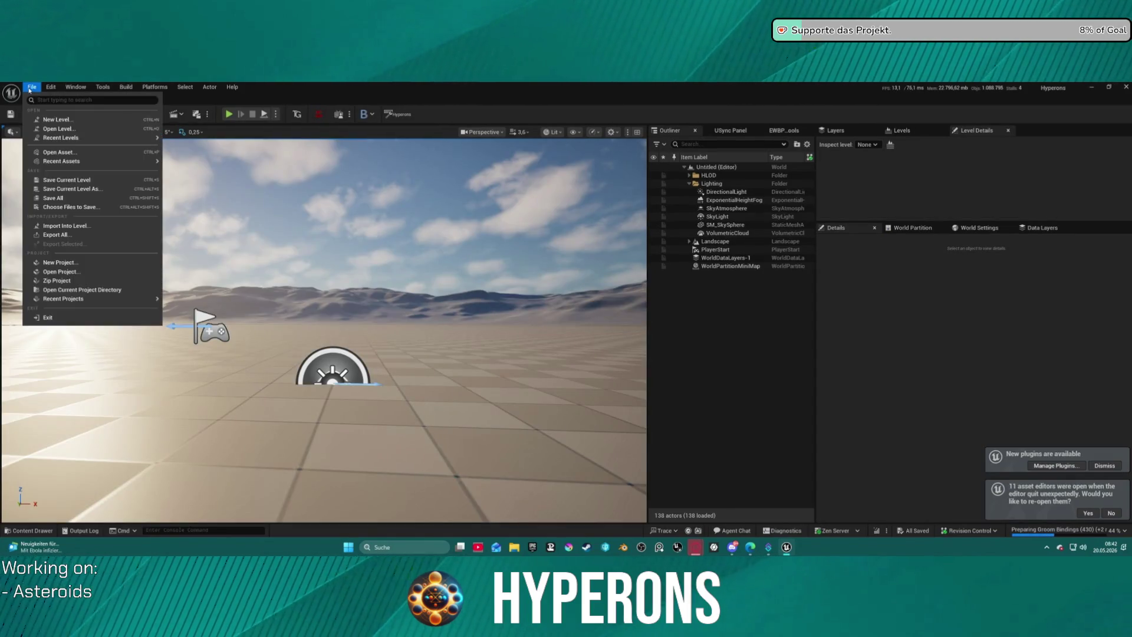
{"action": "mouse_move", "coordinate": [82, 139]}
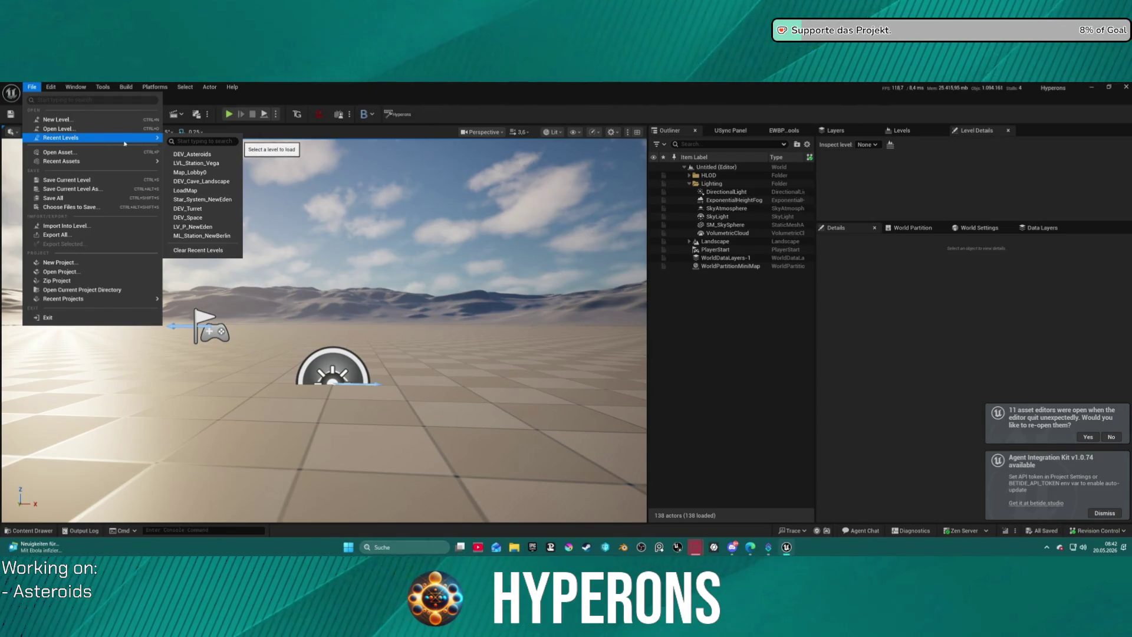
{"action": "left_click", "coordinate": [199, 159]}
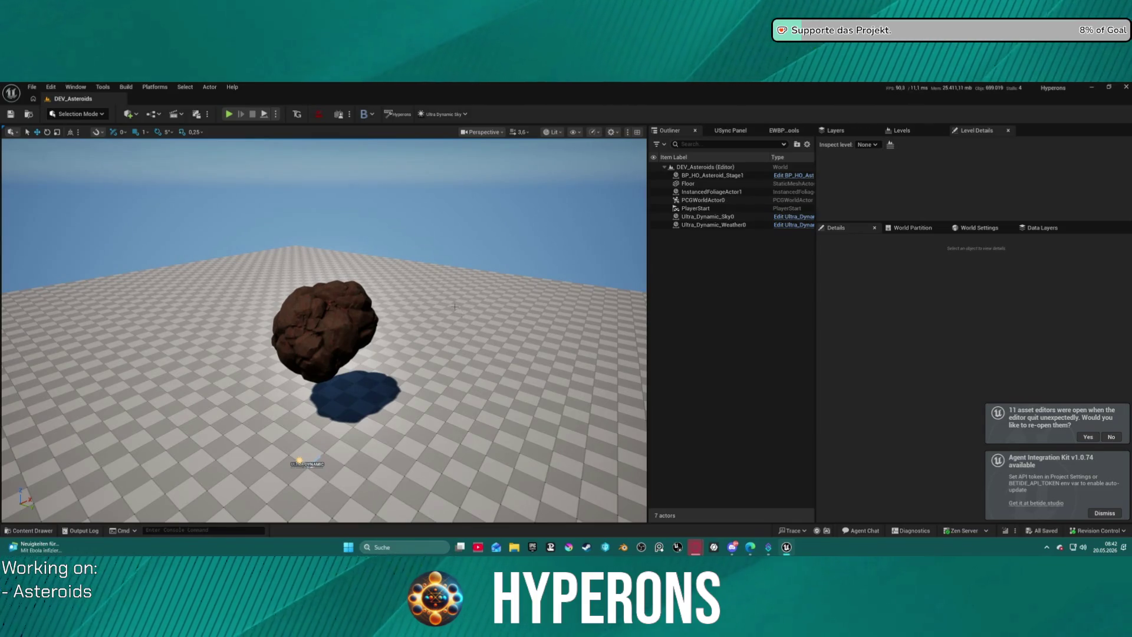
Step: Reopen the eleven previous asset editors, restoring the BPChild_HO_Main_Crystals blueprint
{"action": "left_click_drag", "start_coordinate": [350, 369], "coordinate": [277, 343]}
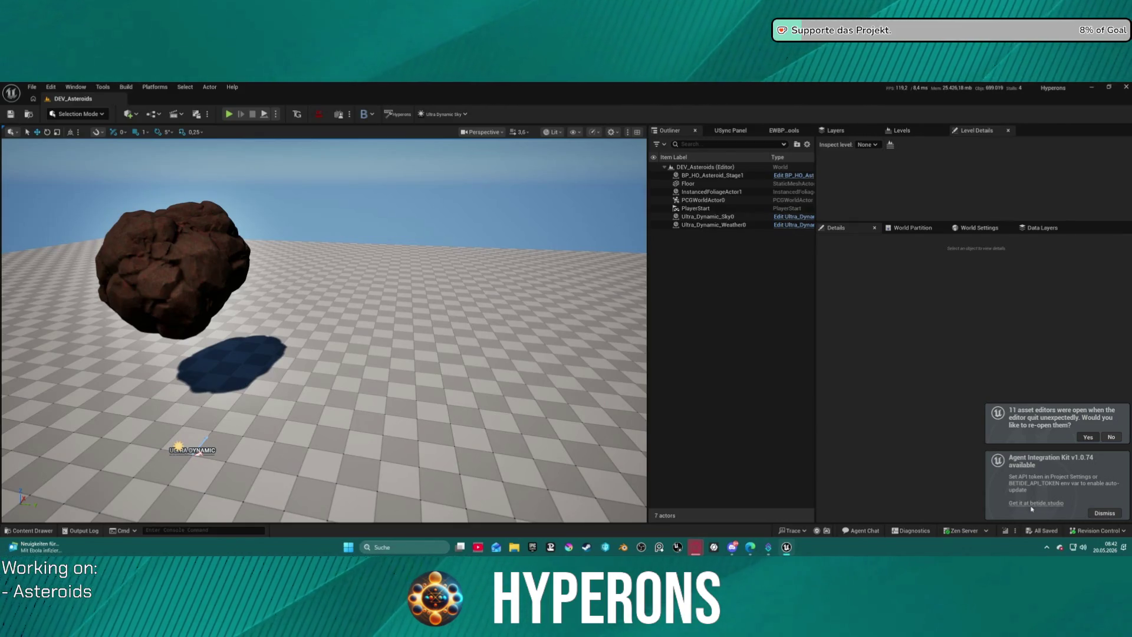
{"action": "left_click", "coordinate": [1088, 437]}
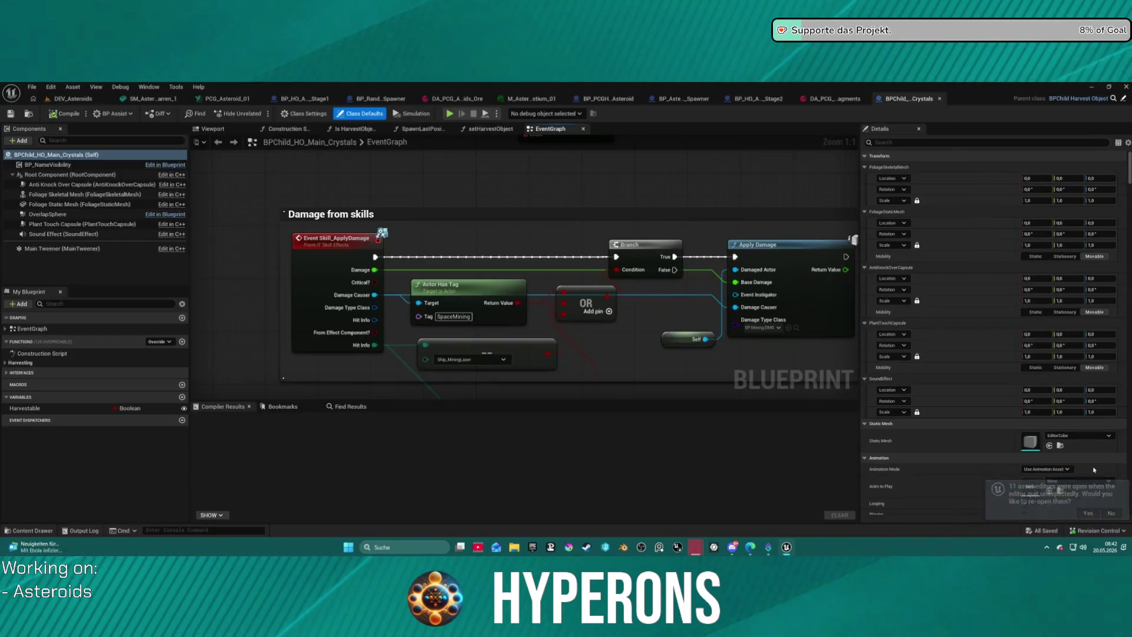
Step: Bring up the PCG_Asteroid_01 graph, centred on the lower switch and its Spawn Actor nodes
{"action": "scroll", "coordinate": [467, 324], "scroll_direction": "down", "scroll_amount": 3}
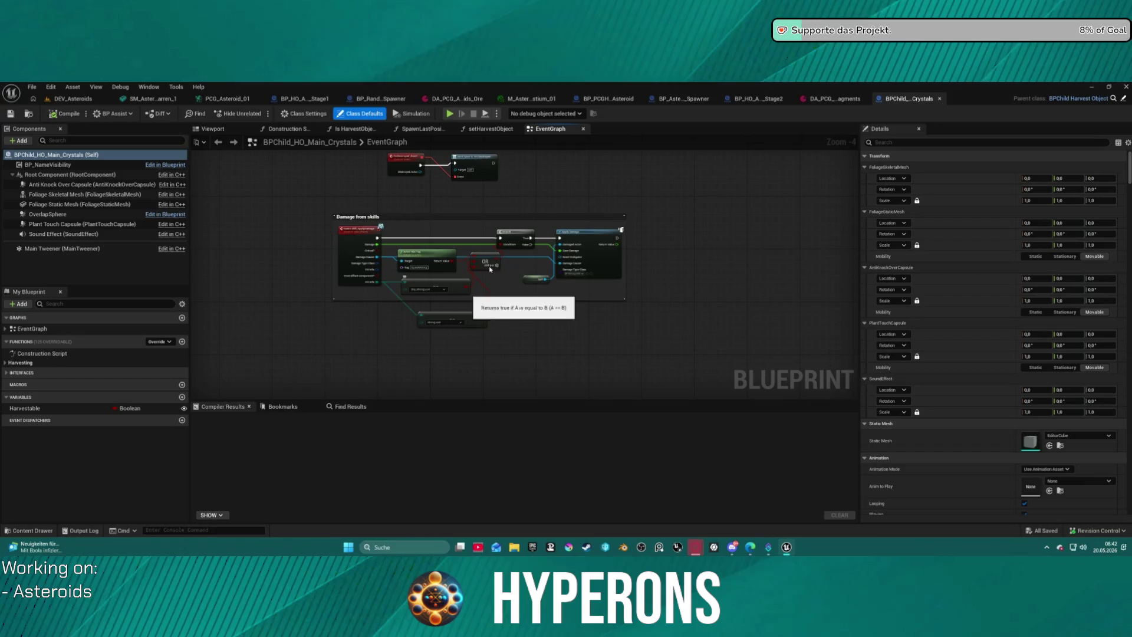
{"action": "left_click", "coordinate": [235, 100]}
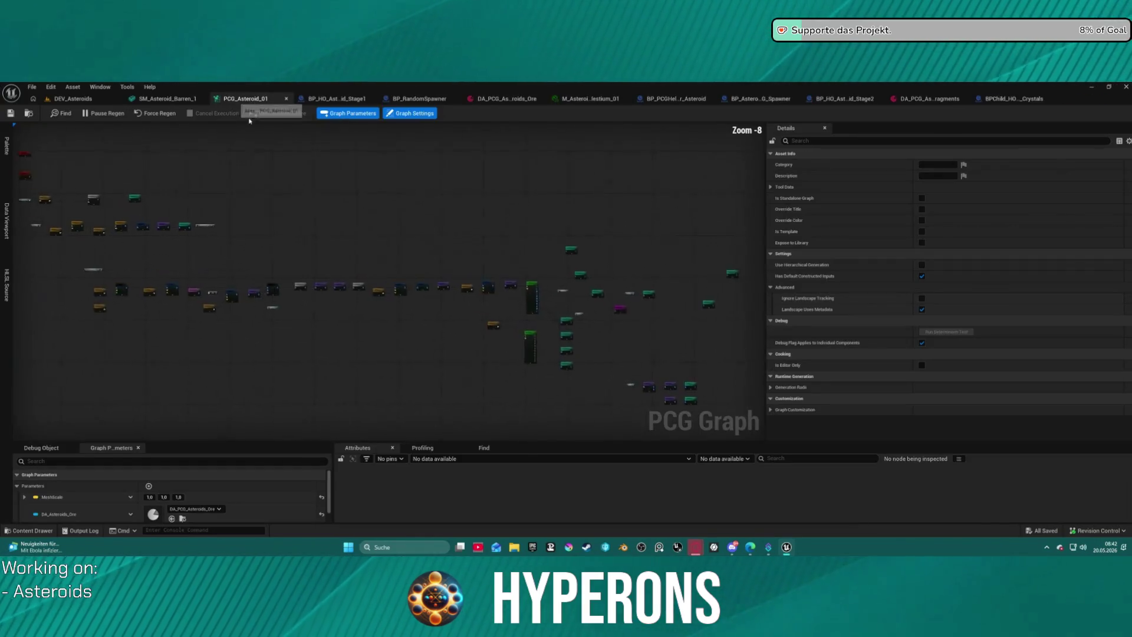
{"action": "scroll", "coordinate": [472, 210], "scroll_direction": "up", "scroll_amount": 1}
{"action": "scroll", "coordinate": [471, 210], "scroll_direction": "up", "scroll_amount": 3}
{"action": "mouse_move", "coordinate": [629, 328]}
{"action": "left_mouse_down"}
{"action": "mouse_move", "coordinate": [645, 328]}
{"action": "mouse_move", "coordinate": [416, 399]}
{"action": "mouse_move", "coordinate": [293, 371]}
{"action": "mouse_move", "coordinate": [381, 356]}
{"action": "mouse_move", "coordinate": [408, 330]}
{"action": "left_mouse_up"}
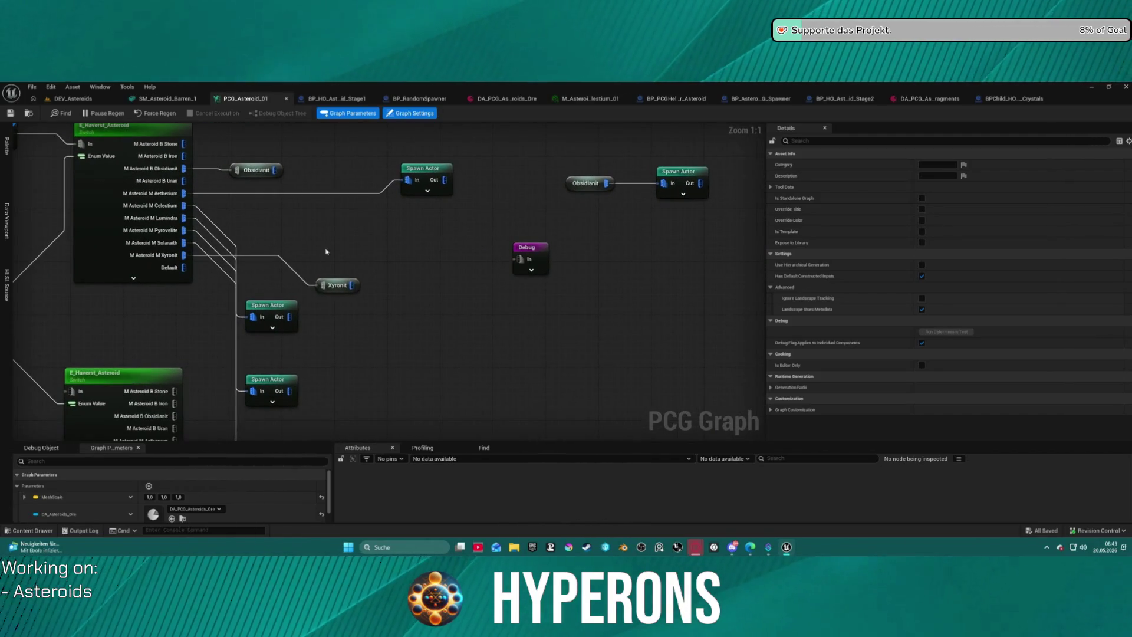
{"action": "mouse_move", "coordinate": [352, 275]}
{"action": "left_mouse_down"}
{"action": "mouse_move", "coordinate": [346, 255]}
{"action": "mouse_move", "coordinate": [397, 278]}
{"action": "left_mouse_up"}
{"action": "mouse_move", "coordinate": [277, 200]}
{"action": "left_mouse_down"}
{"action": "mouse_move", "coordinate": [435, 278]}
{"action": "mouse_move", "coordinate": [591, 243]}
{"action": "mouse_move", "coordinate": [500, 147]}
{"action": "mouse_move", "coordinate": [397, 124]}
{"action": "left_mouse_up"}
{"action": "mouse_move", "coordinate": [531, 294]}
{"action": "left_mouse_down"}
{"action": "mouse_move", "coordinate": [330, 218]}
{"action": "mouse_move", "coordinate": [103, 198]}
{"action": "mouse_move", "coordinate": [259, 307]}
{"action": "left_mouse_up"}
{"action": "scroll", "coordinate": [296, 146], "scroll_direction": "down", "scroll_amount": 5}
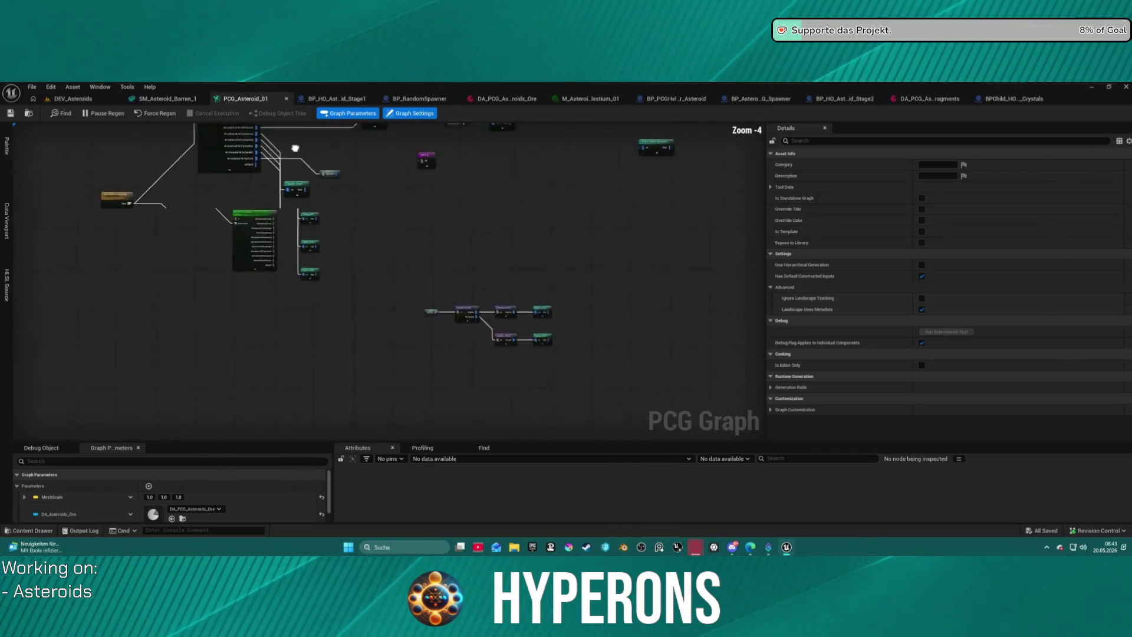
{"action": "scroll", "coordinate": [297, 146], "scroll_direction": "up", "scroll_amount": 5}
Step: Move the Xyronit node and a Spawn Actor node down and to the left
{"action": "mouse_move", "coordinate": [361, 310]}
{"action": "left_mouse_down"}
{"action": "mouse_move", "coordinate": [308, 305]}
{"action": "mouse_move", "coordinate": [290, 332]}
{"action": "left_mouse_up"}
{"action": "left_click_drag", "start_coordinate": [458, 287], "coordinate": [356, 242]}
{"action": "mouse_move", "coordinate": [337, 195]}
{"action": "left_mouse_down"}
{"action": "mouse_move", "coordinate": [227, 218]}
{"action": "mouse_move", "coordinate": [415, 259]}
{"action": "left_mouse_up"}
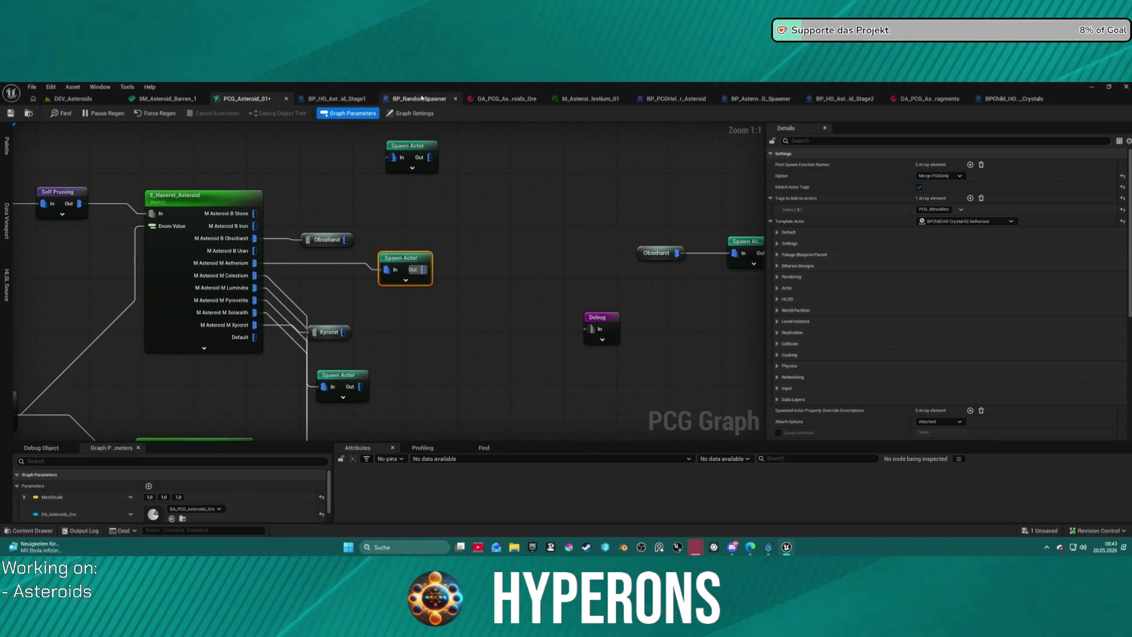
{"action": "left_click", "coordinate": [678, 100]}
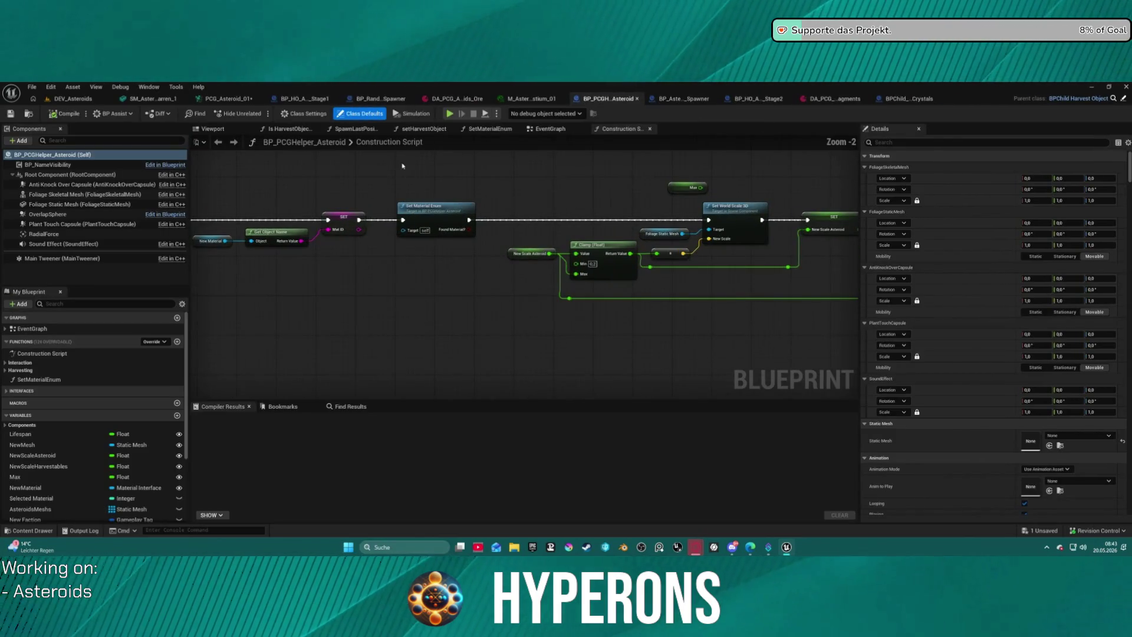
Step: Review the BP_PCGHelper_Asteroid, BP_Asteroid_PCG_Spawner and BP_HO_Asteroid_Stage2 construction scripts
{"action": "mouse_move", "coordinate": [508, 157]}
{"action": "left_mouse_down"}
{"action": "mouse_move", "coordinate": [525, 207]}
{"action": "mouse_move", "coordinate": [607, 210]}
{"action": "mouse_move", "coordinate": [473, 177]}
{"action": "left_mouse_up"}
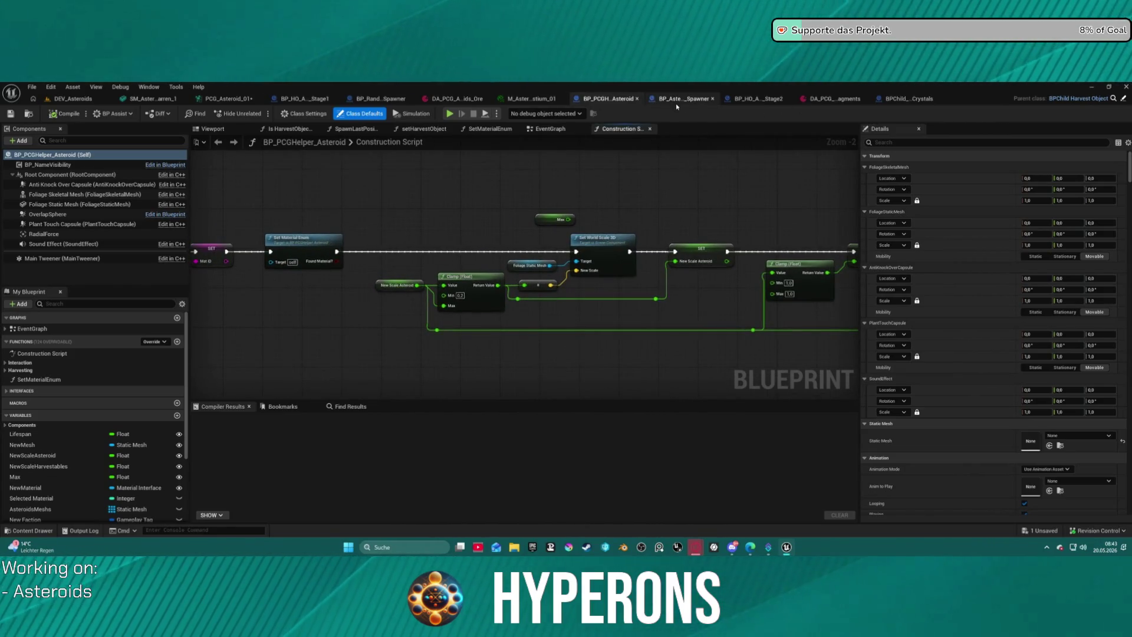
{"action": "left_click", "coordinate": [677, 103]}
{"action": "left_click", "coordinate": [789, 100]}
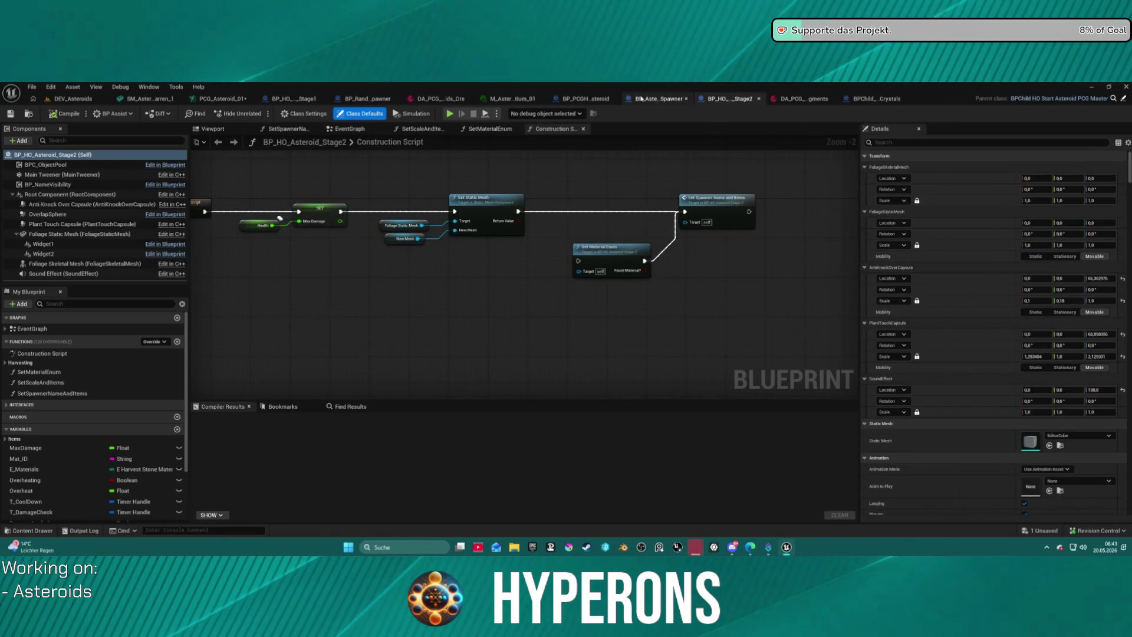
{"action": "left_click", "coordinate": [658, 99]}
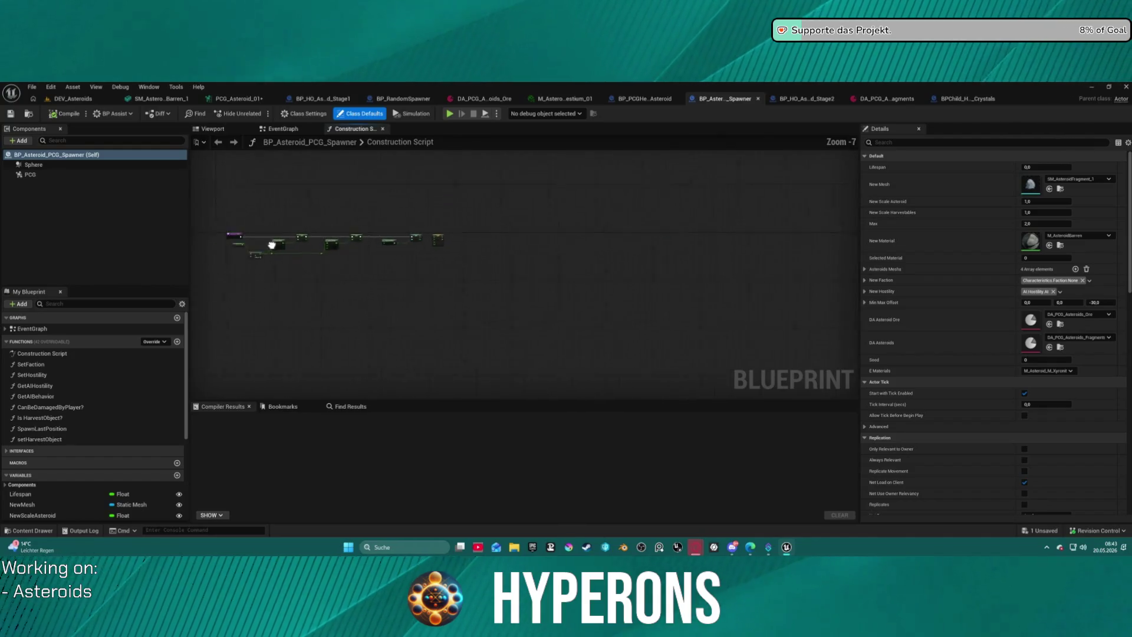
{"action": "scroll", "coordinate": [510, 219], "scroll_direction": "up", "scroll_amount": 2}
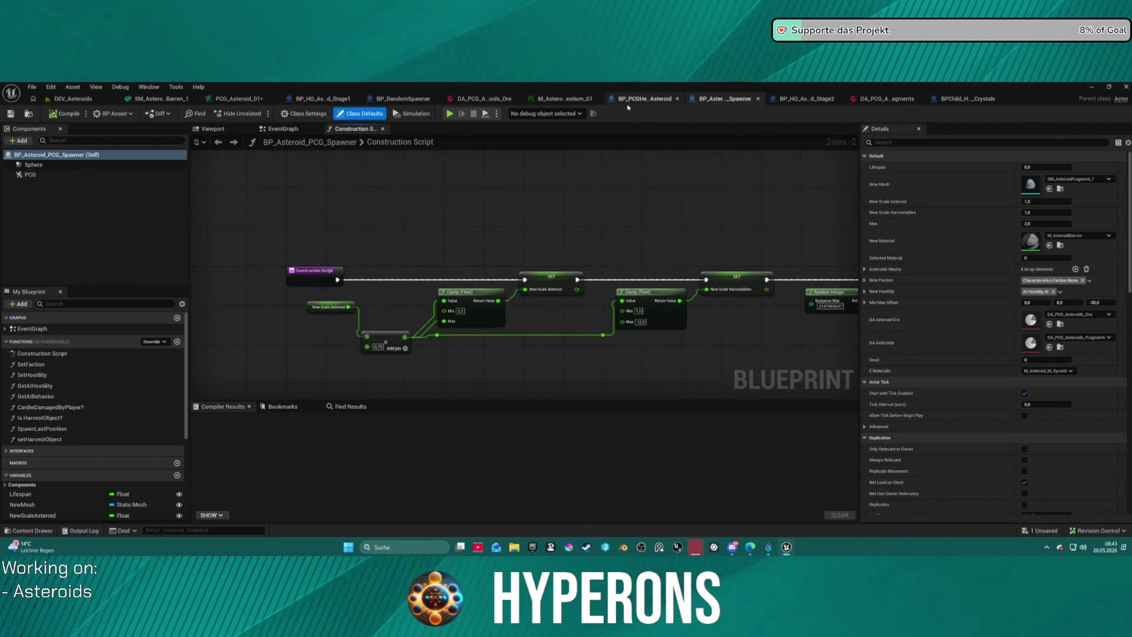
Step: Inspect the BP_HO_Asteroid_Stage1 and BP_PCGHelper_Asteroid graphs, ending on the BP_Asteroid_PCG_Spawner construction script
{"action": "left_click", "coordinate": [321, 98]}
{"action": "left_click", "coordinate": [600, 99]}
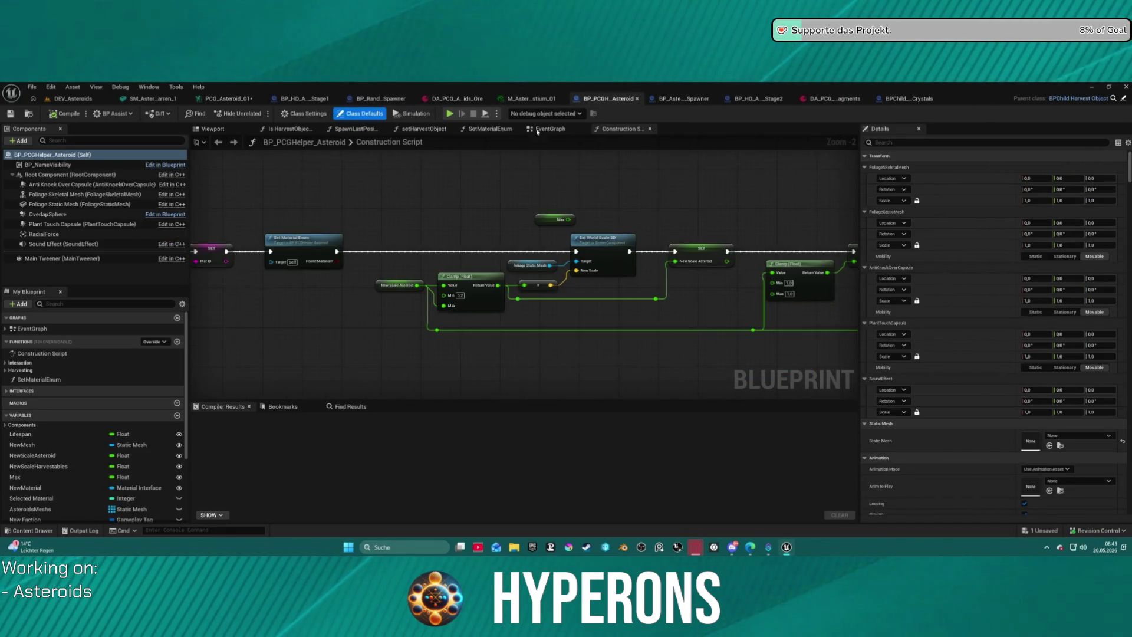
{"action": "scroll", "coordinate": [455, 226], "scroll_direction": "up", "scroll_amount": 1}
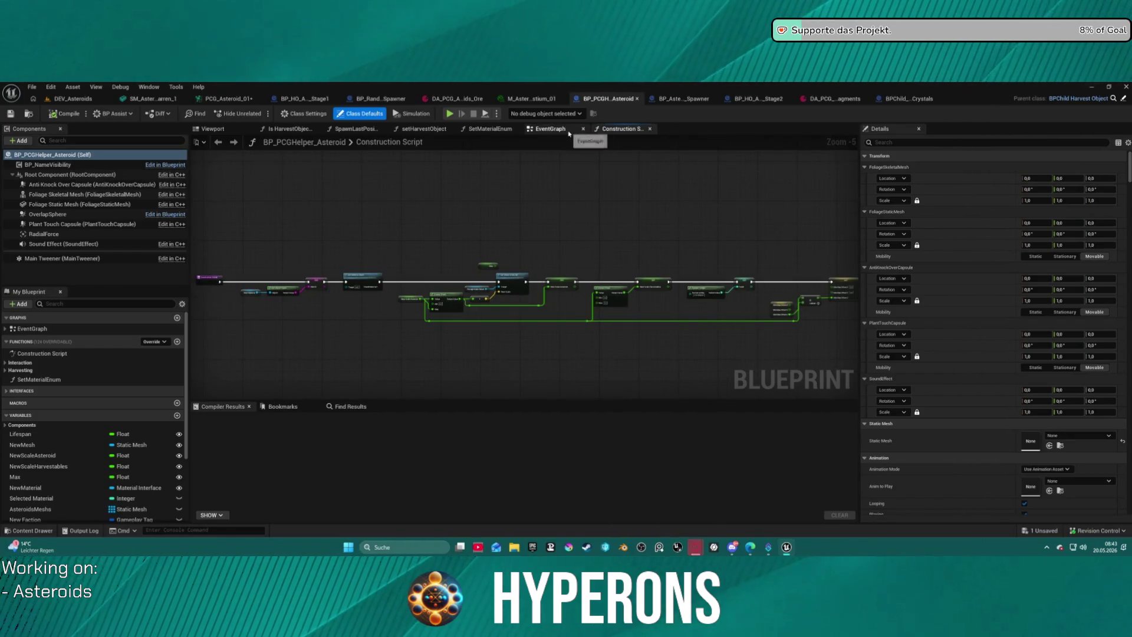
{"action": "scroll", "coordinate": [521, 250], "scroll_direction": "up", "scroll_amount": 3}
{"action": "mouse_move", "coordinate": [521, 250]}
{"action": "left_mouse_down"}
{"action": "mouse_move", "coordinate": [298, 248]}
{"action": "mouse_move", "coordinate": [483, 236]}
{"action": "left_mouse_up"}
{"action": "left_click", "coordinate": [681, 100]}
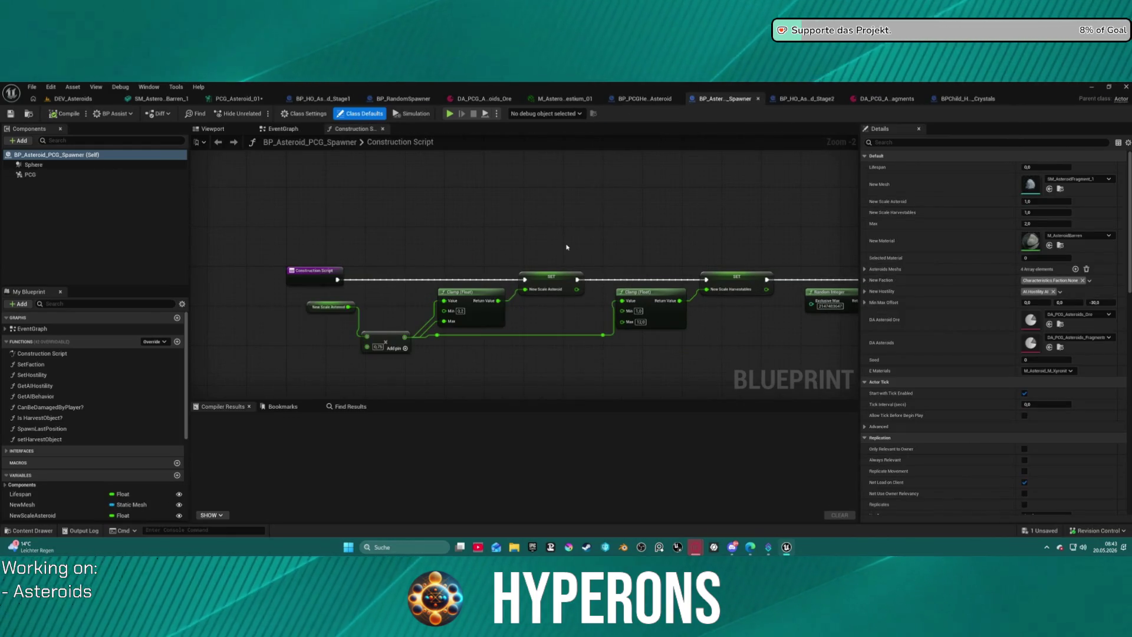
{"action": "scroll", "coordinate": [508, 229], "scroll_direction": "down", "scroll_amount": 1}
{"action": "left_click_drag", "start_coordinate": [508, 230], "coordinate": [376, 210]}
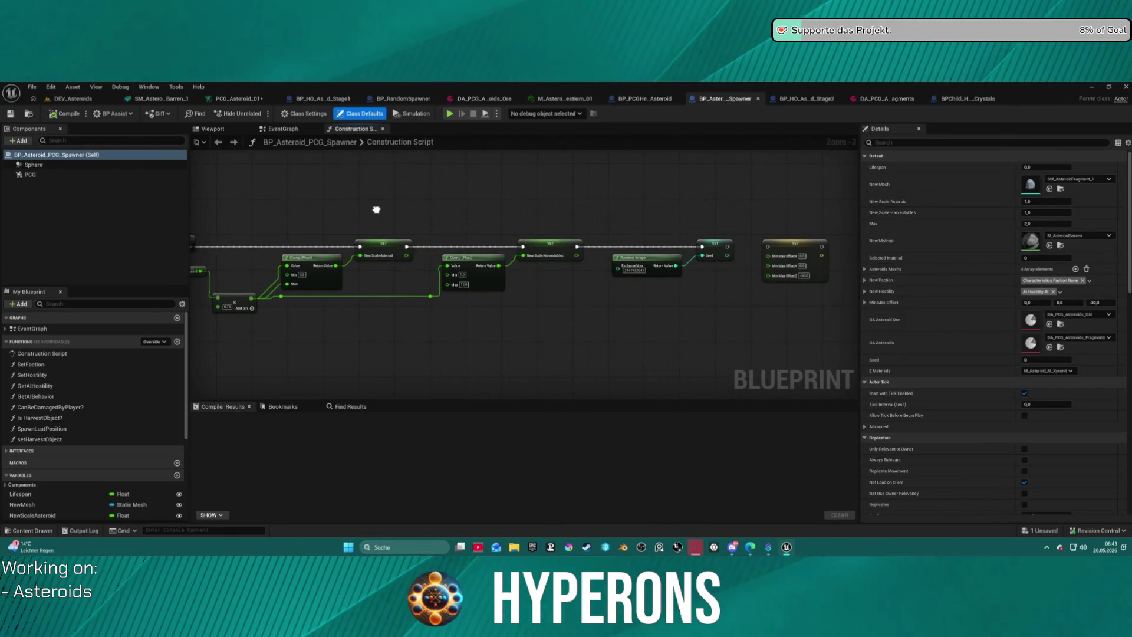
Step: Add a named reroute from the switch's Aetherium output and tidy it beside the Spawn Actor
{"action": "left_click", "coordinate": [253, 100]}
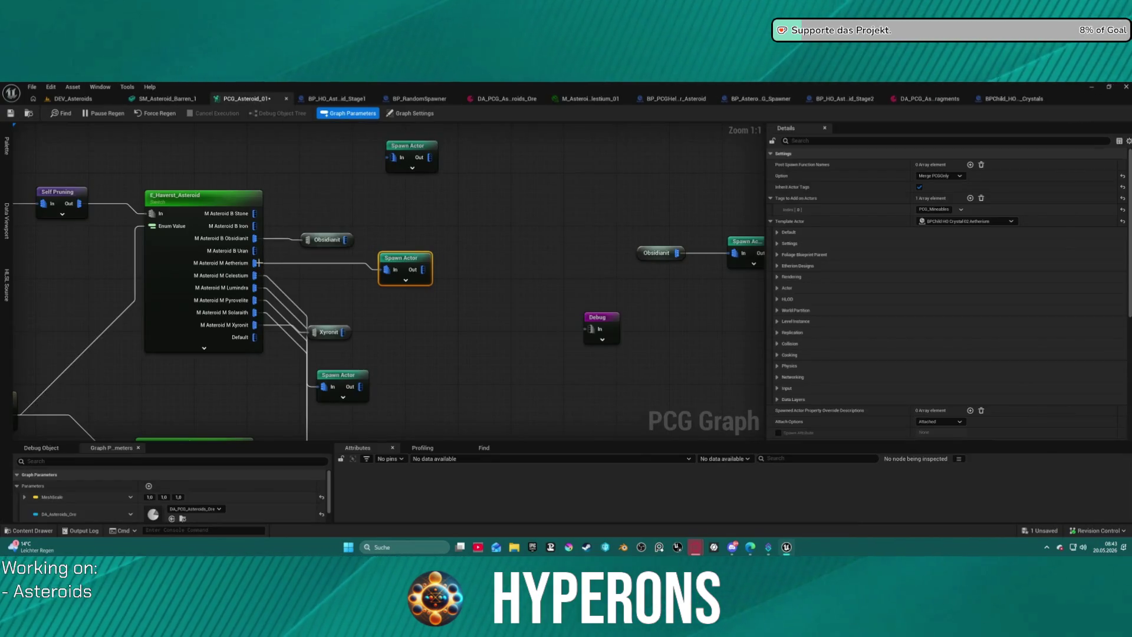
{"action": "left_click_drag", "start_coordinate": [260, 263], "coordinate": [361, 303]}
{"action": "type", "text": "rewr"}
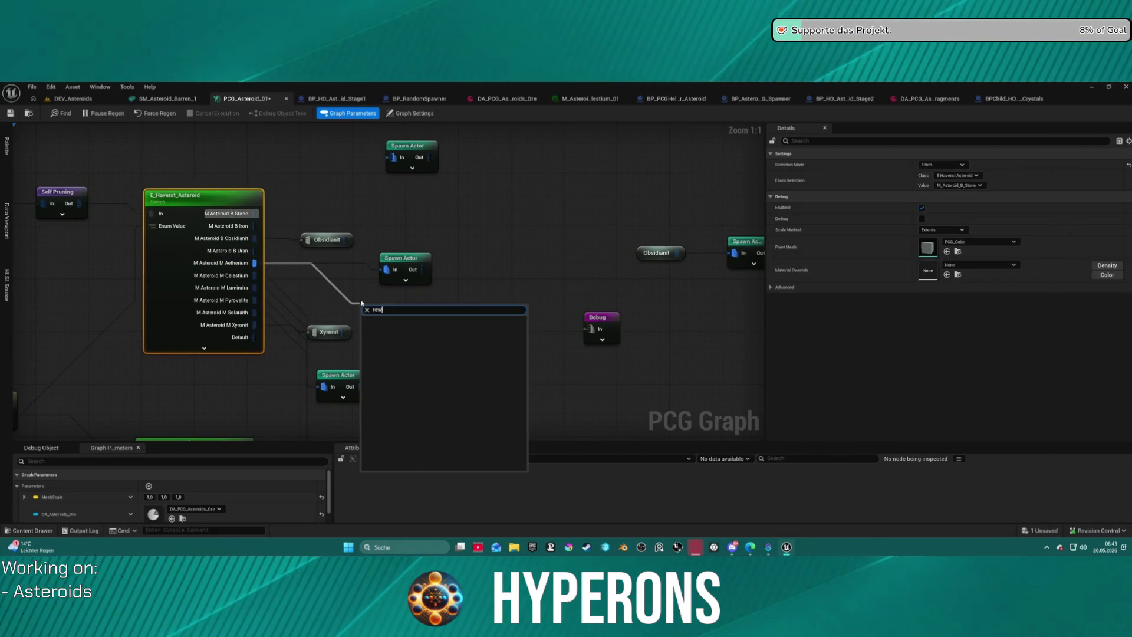
{"action": "key", "text": "BackSpace"}
{"action": "key", "text": "BackSpace"}
{"action": "left_click", "coordinate": [439, 391]}
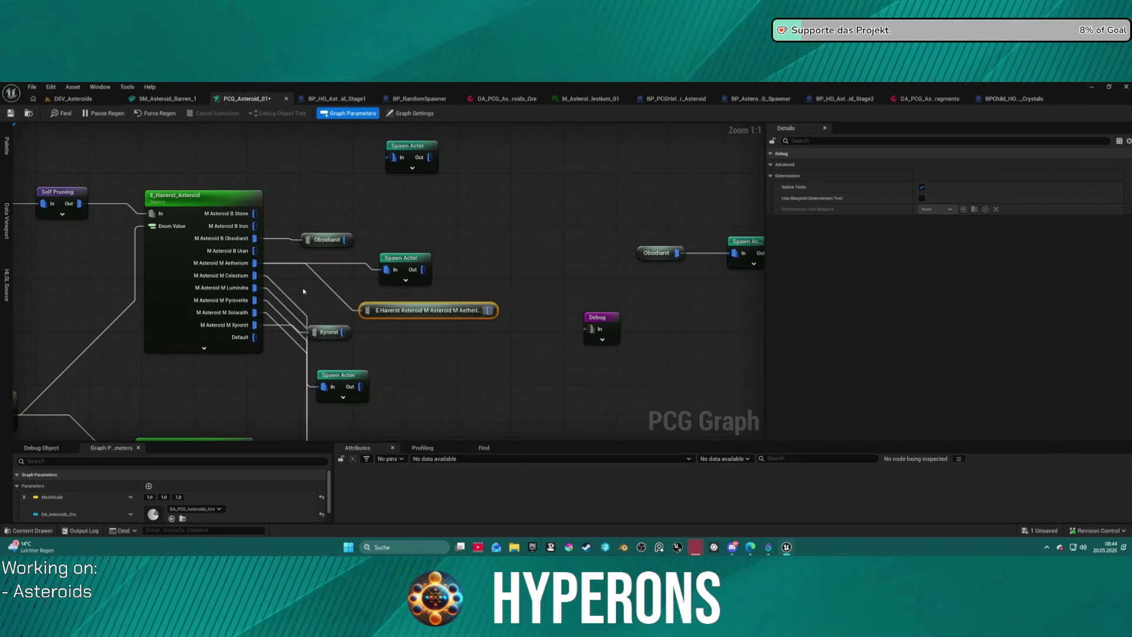
{"action": "left_click_drag", "start_coordinate": [400, 266], "coordinate": [512, 259]}
{"action": "left_click_drag", "start_coordinate": [417, 310], "coordinate": [352, 283]}
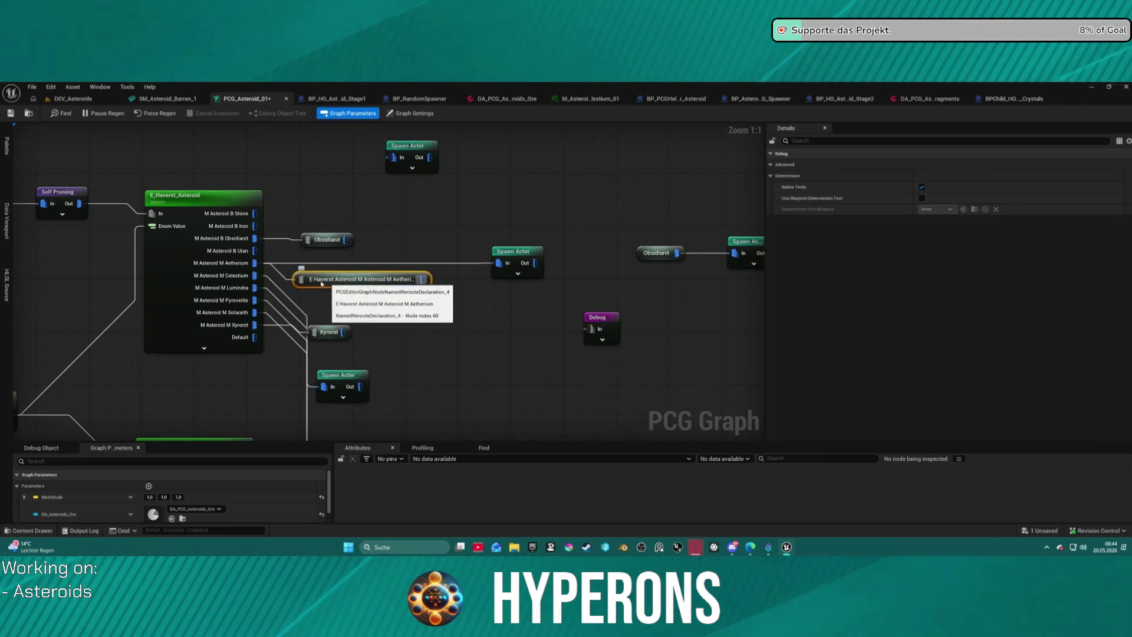
Step: Add a named reroute for the Celestium output, removing an accidental Sqrt node
{"action": "left_click_drag", "start_coordinate": [254, 275], "coordinate": [323, 306]}
{"action": "type", "text": "rer"}
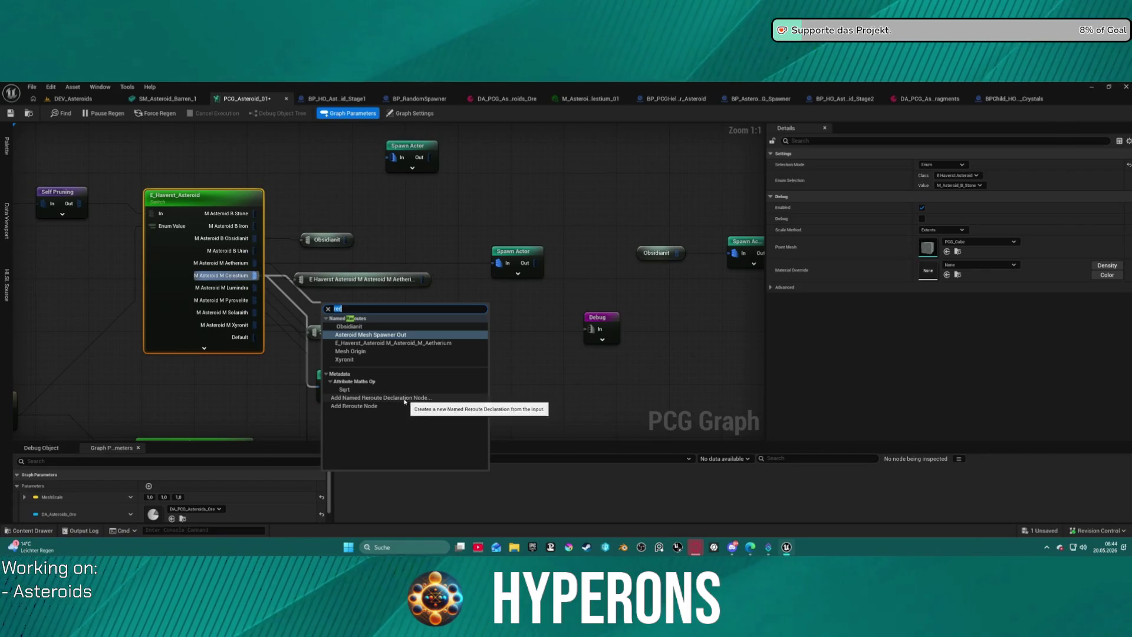
{"action": "left_click", "coordinate": [354, 389]}
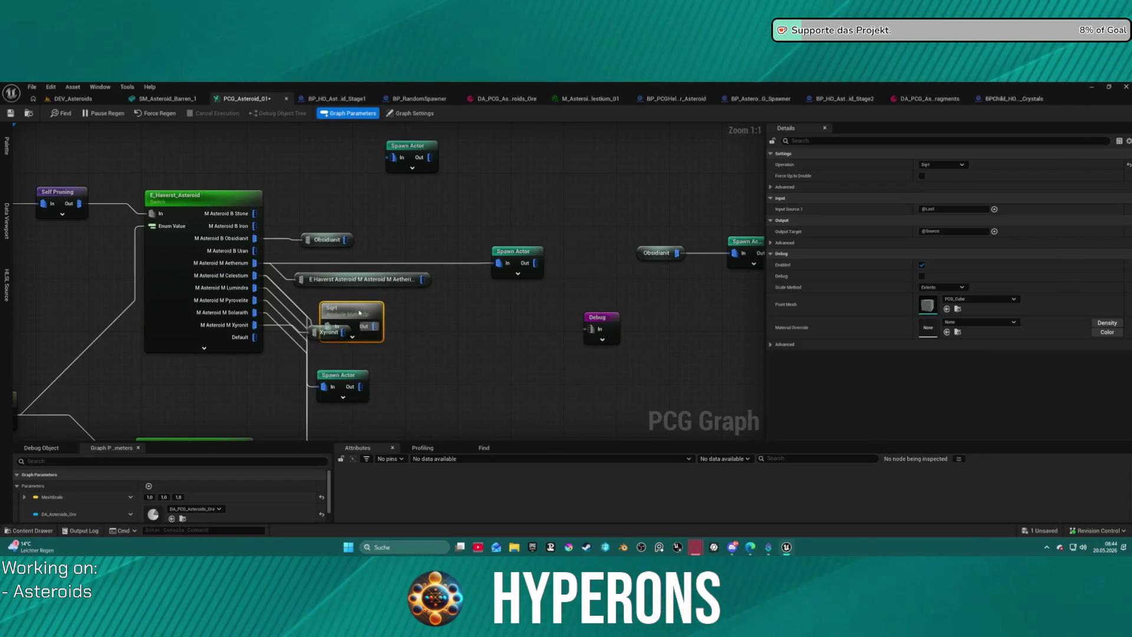
{"action": "key", "text": "Delete"}
{"action": "mouse_move", "coordinate": [252, 275]}
{"action": "left_mouse_down"}
{"action": "mouse_move", "coordinate": [324, 318]}
{"action": "mouse_move", "coordinate": [326, 304]}
{"action": "left_mouse_up"}
{"action": "type", "text": "rer"}
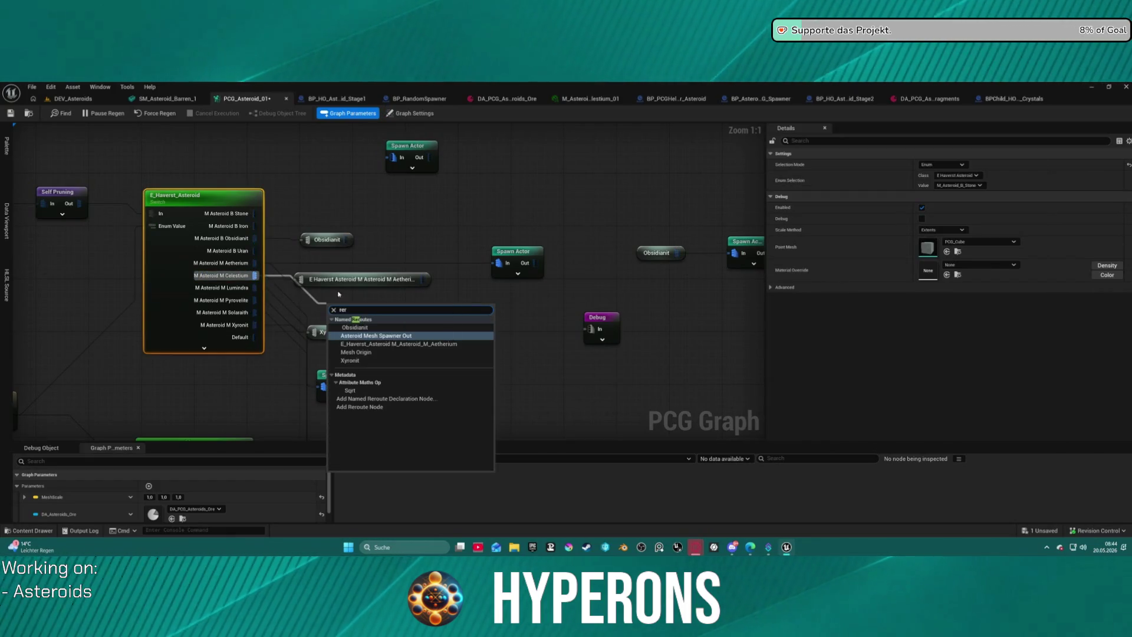
{"action": "left_click", "coordinate": [386, 398]}
{"action": "mouse_move", "coordinate": [366, 310]}
{"action": "left_mouse_down"}
{"action": "mouse_move", "coordinate": [367, 294]}
{"action": "mouse_move", "coordinate": [353, 295]}
{"action": "left_mouse_up"}
Step: Add a Lumindra named reroute and shift the Celestium and Aetherium reroutes right
{"action": "left_click_drag", "start_coordinate": [254, 288], "coordinate": [389, 342]}
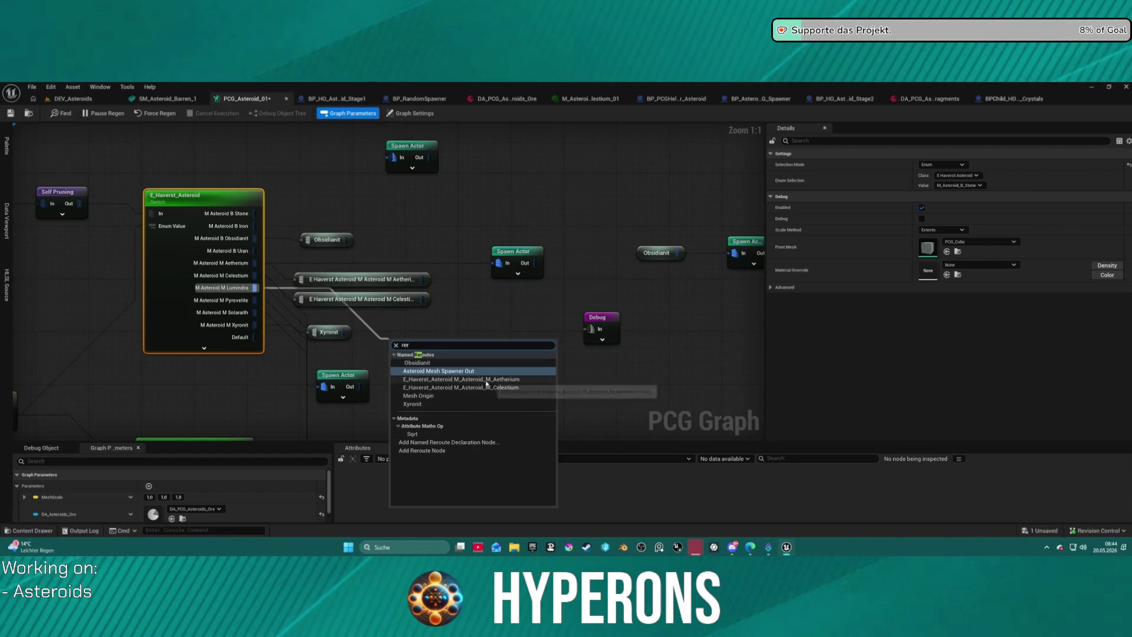
{"action": "left_click", "coordinate": [476, 447]}
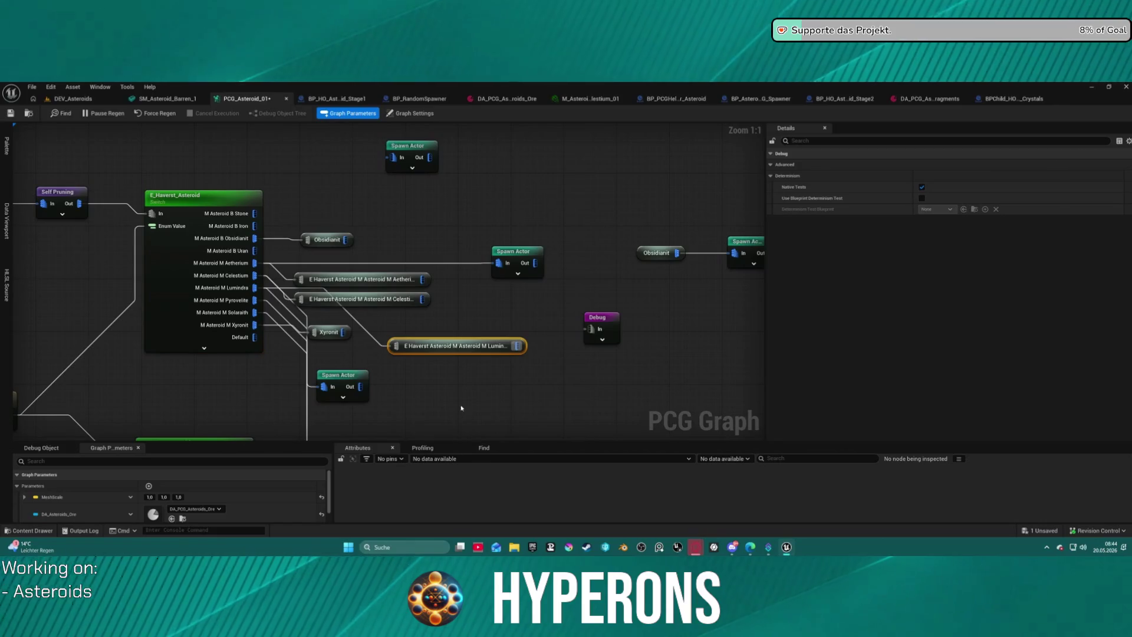
{"action": "mouse_move", "coordinate": [448, 350]}
{"action": "left_mouse_down"}
{"action": "mouse_move", "coordinate": [362, 327]}
{"action": "mouse_move", "coordinate": [459, 322]}
{"action": "left_mouse_up"}
{"action": "left_click_drag", "start_coordinate": [374, 302], "coordinate": [465, 305]}
{"action": "mouse_move", "coordinate": [379, 284]}
{"action": "left_mouse_down"}
{"action": "mouse_move", "coordinate": [473, 287]}
{"action": "mouse_move", "coordinate": [517, 239]}
{"action": "mouse_move", "coordinate": [540, 234]}
{"action": "mouse_move", "coordinate": [563, 266]}
{"action": "mouse_move", "coordinate": [715, 299]}
{"action": "left_mouse_up"}
Step: Add a Pyrovelite named reroute and move the Xyronit reroute lower down
{"action": "left_click_drag", "start_coordinate": [255, 300], "coordinate": [406, 344]}
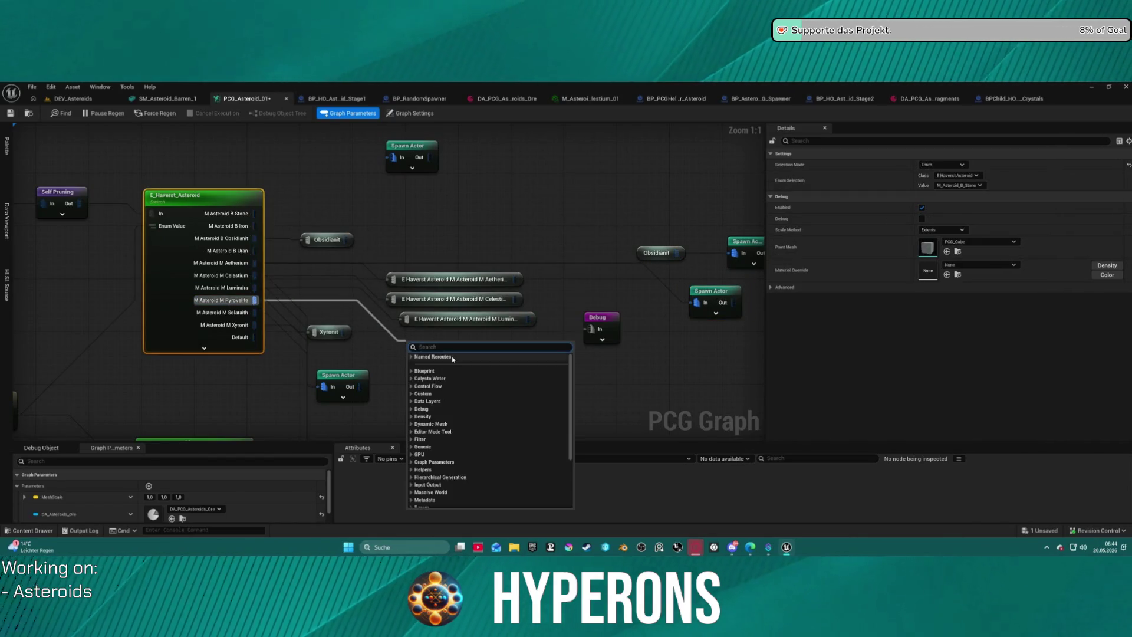
{"action": "type", "text": "rer"}
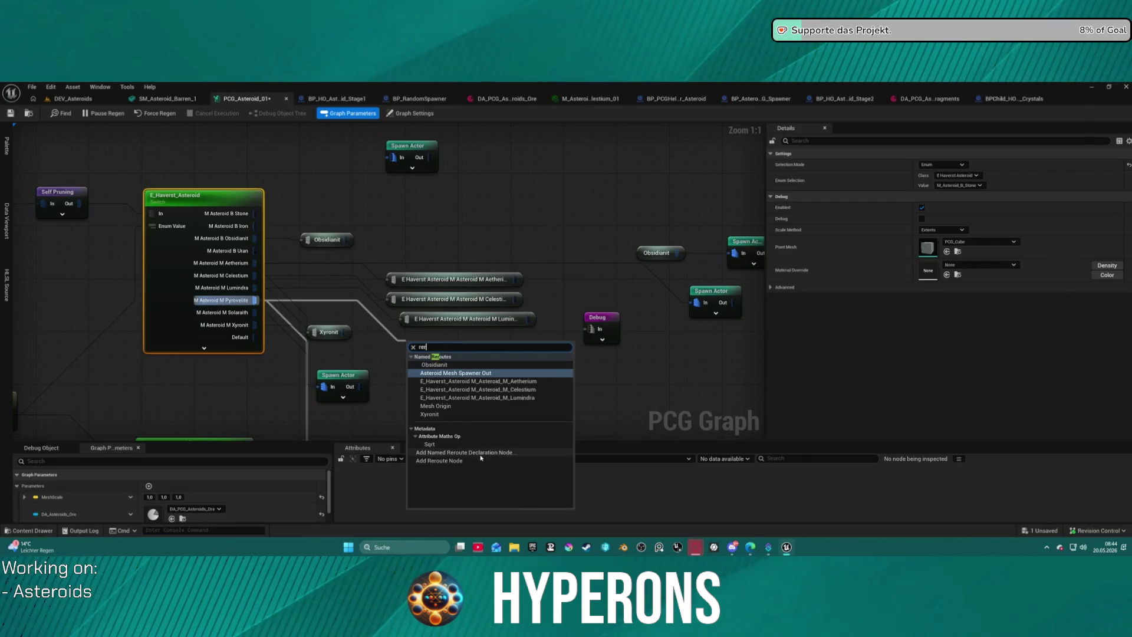
{"action": "left_click", "coordinate": [481, 452]}
{"action": "left_click_drag", "start_coordinate": [443, 349], "coordinate": [436, 339]}
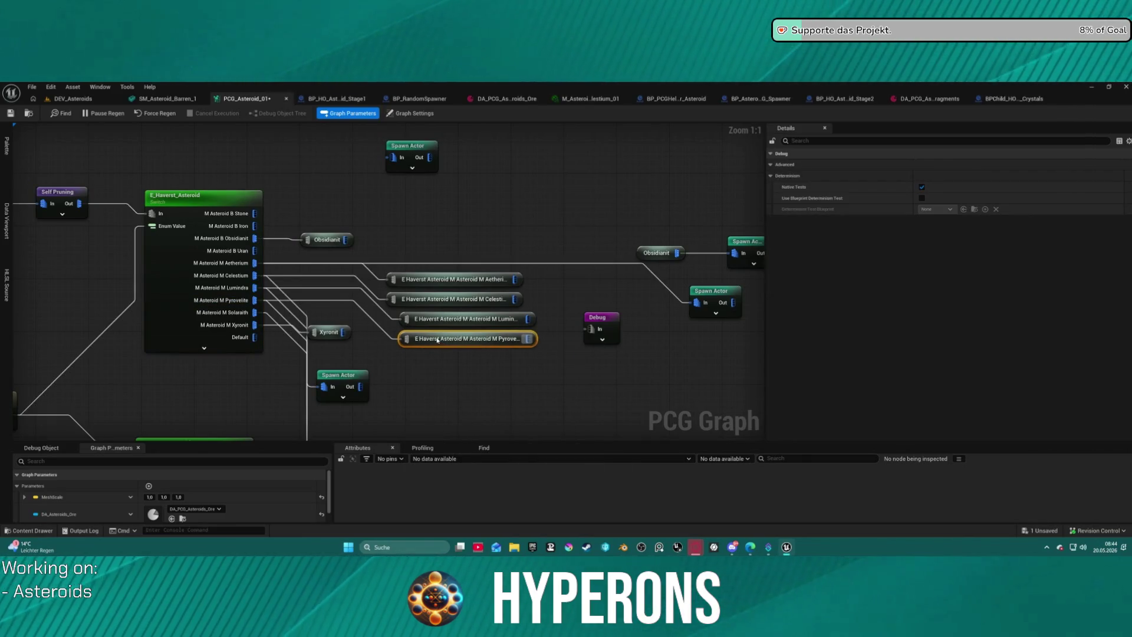
{"action": "mouse_move", "coordinate": [335, 332]}
{"action": "left_mouse_down"}
{"action": "mouse_move", "coordinate": [296, 370]}
{"action": "mouse_move", "coordinate": [311, 411]}
{"action": "left_mouse_up"}
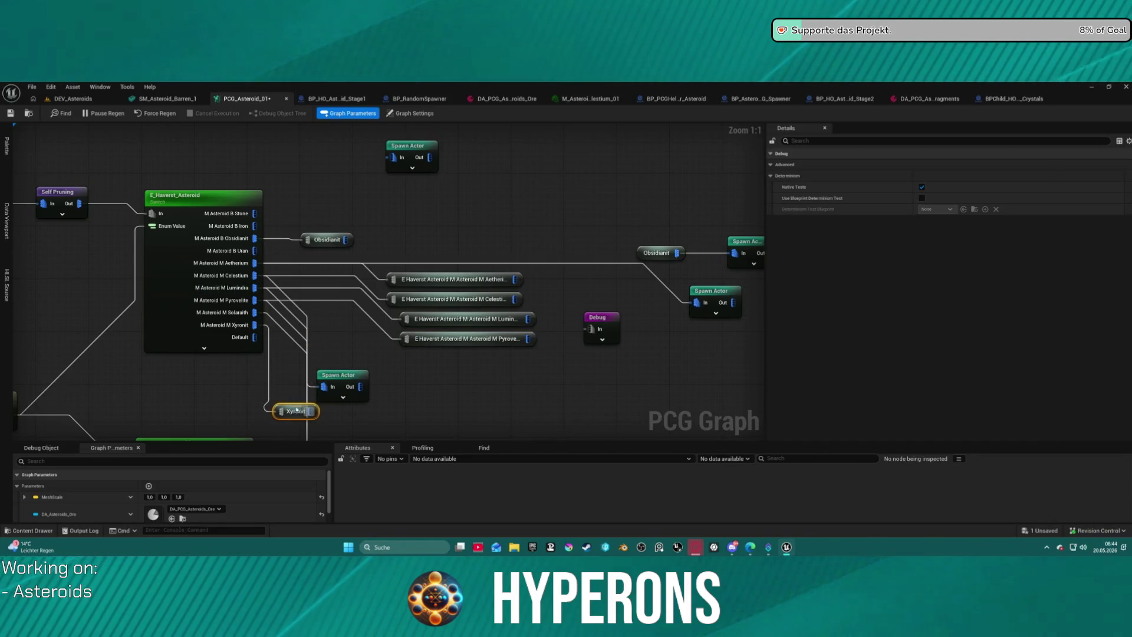
{"action": "left_click_drag", "start_coordinate": [333, 312], "coordinate": [418, 313]}
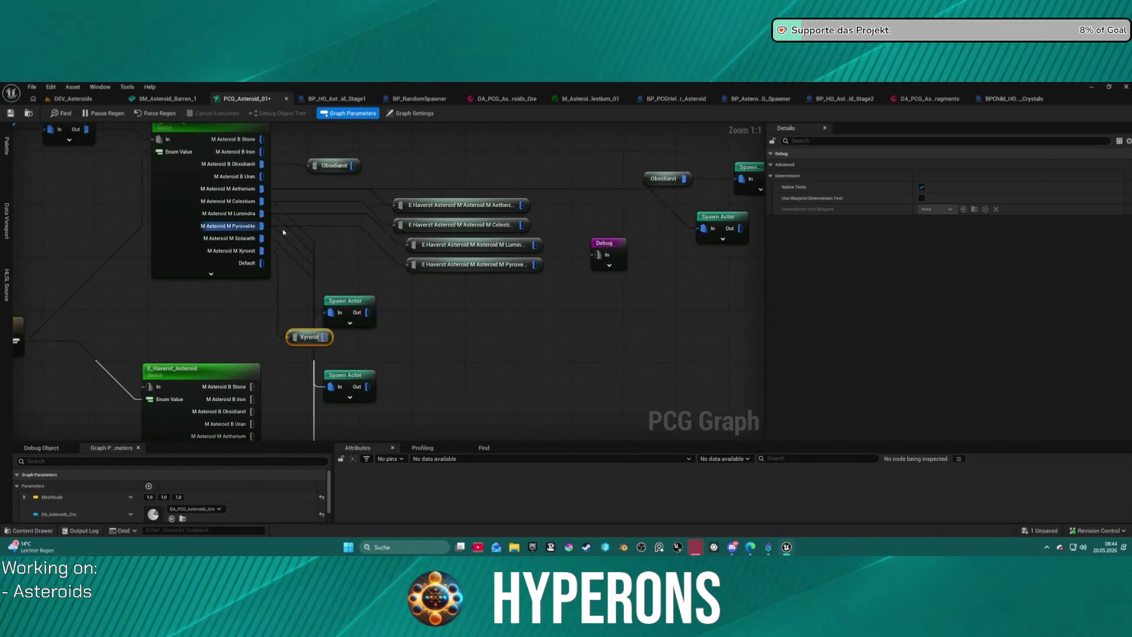
Step: Add a named reroute for the Solaraith output using the 'haverst' search
{"action": "mouse_move", "coordinate": [260, 239]}
{"action": "left_mouse_down"}
{"action": "mouse_move", "coordinate": [429, 295]}
{"action": "mouse_move", "coordinate": [462, 290]}
{"action": "mouse_move", "coordinate": [454, 282]}
{"action": "mouse_move", "coordinate": [412, 303]}
{"action": "mouse_move", "coordinate": [371, 336]}
{"action": "mouse_move", "coordinate": [363, 234]}
{"action": "left_mouse_up"}
{"action": "type", "text": "haverst"}
{"action": "left_click", "coordinate": [480, 412]}
{"action": "left_click", "coordinate": [364, 233]}
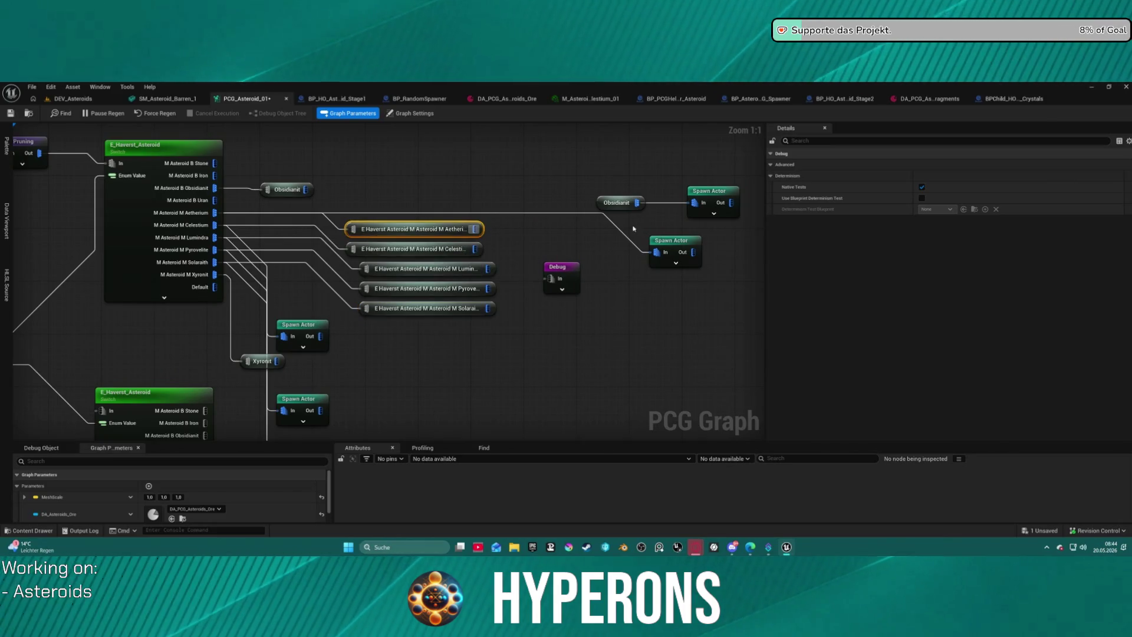
Step: Rename the reroutes to Aetherium, Celestium and Lumindra by deleting the long enum prefix
{"action": "type", "text": "Aetherium"}
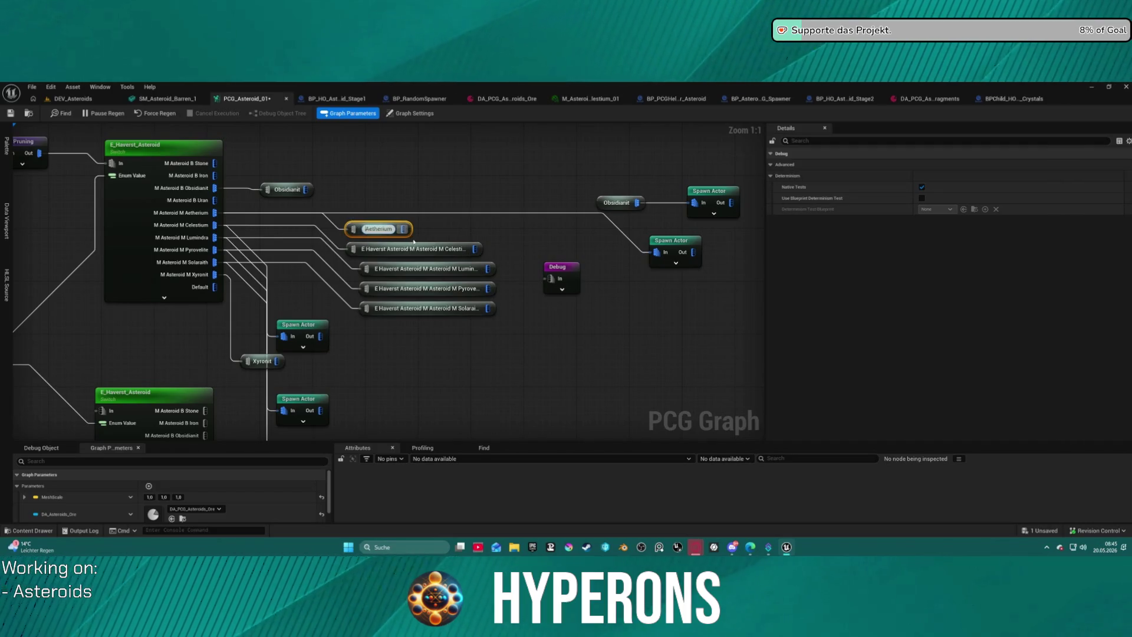
{"action": "left_click", "coordinate": [420, 249]}
{"action": "key", "text": "F2"}
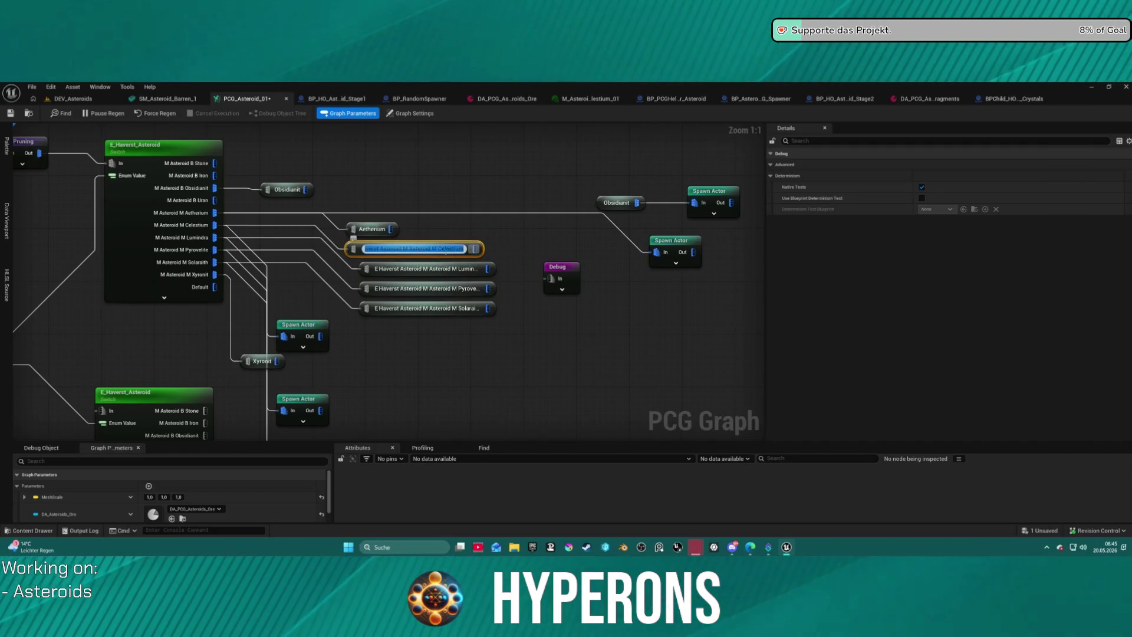
{"action": "left_click", "coordinate": [439, 248]}
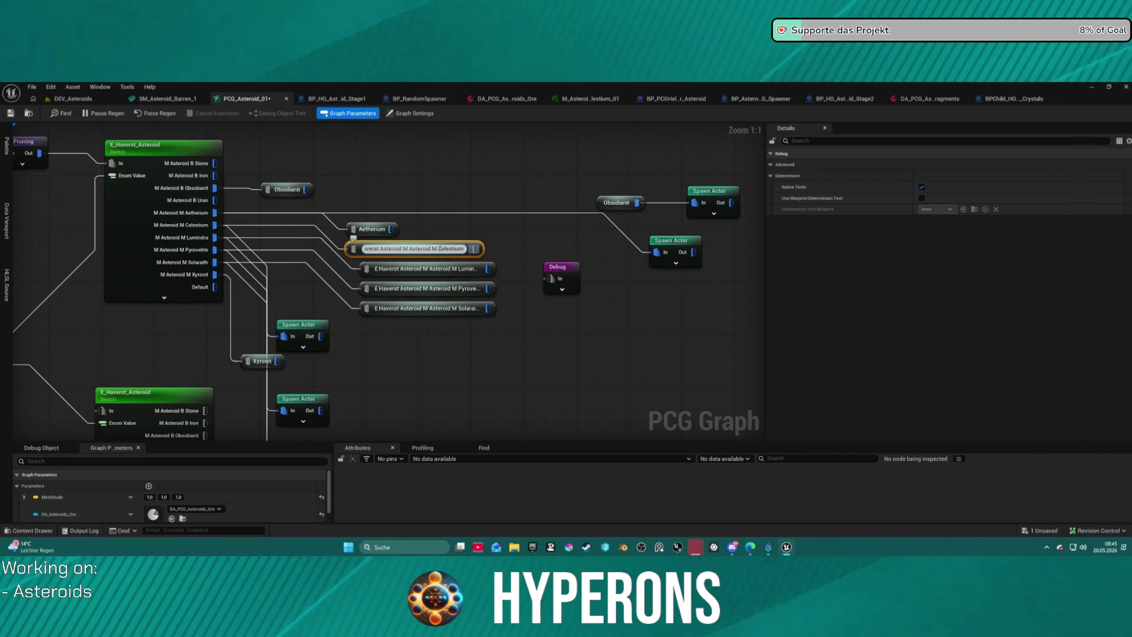
{"action": "key", "text": "shift+Home"}
{"action": "key", "text": "BackSpace"}
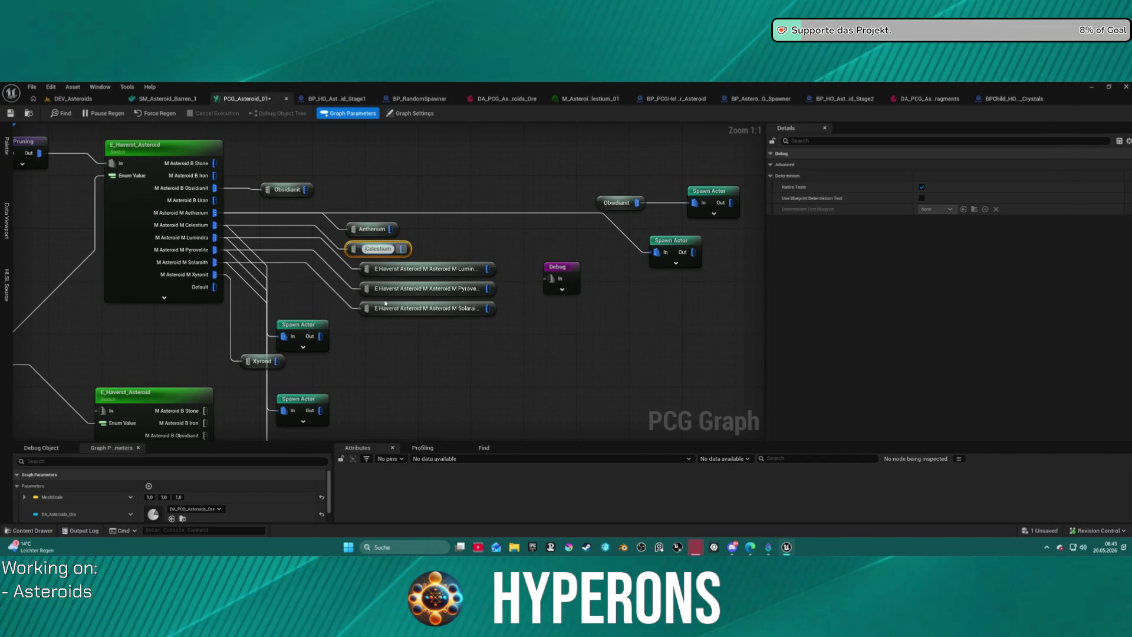
{"action": "left_click", "coordinate": [439, 271]}
{"action": "double_click", "coordinate": [434, 268]}
{"action": "mouse_move", "coordinate": [437, 269]}
{"action": "left_mouse_down"}
{"action": "mouse_move", "coordinate": [451, 268]}
{"action": "mouse_move", "coordinate": [346, 289]}
{"action": "left_mouse_up"}
{"action": "key", "text": "BackSpace"}
{"action": "type", "text": "Lumindra"}
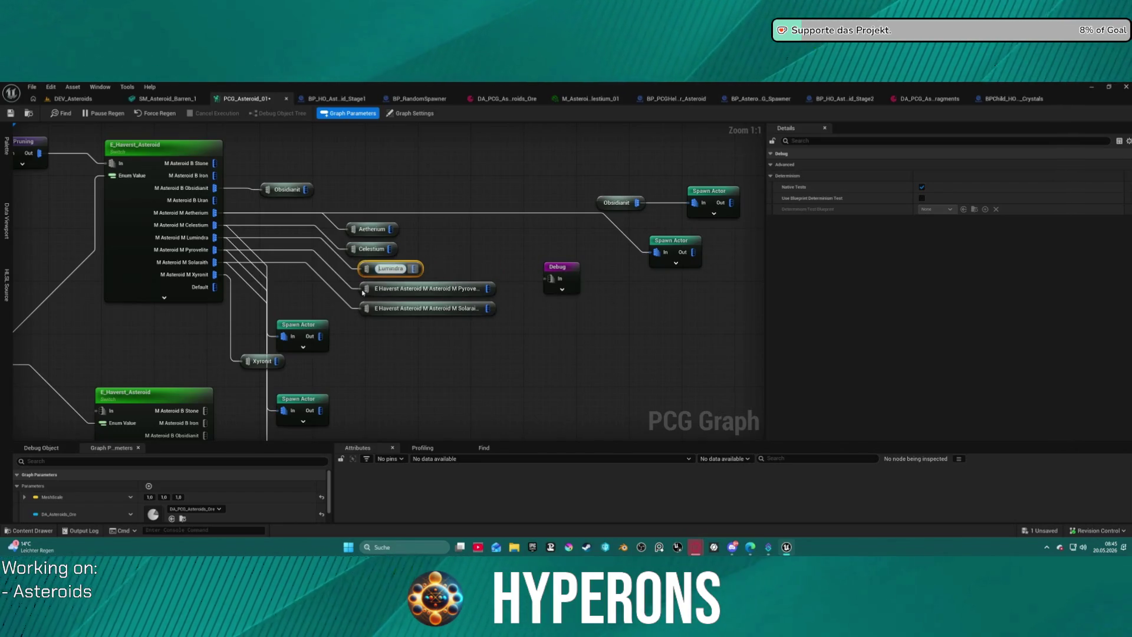
Step: Trim the Pyrovelite and Solaraith reroute names down to just the ore names
{"action": "left_click", "coordinate": [438, 288]}
{"action": "double_click", "coordinate": [478, 288]}
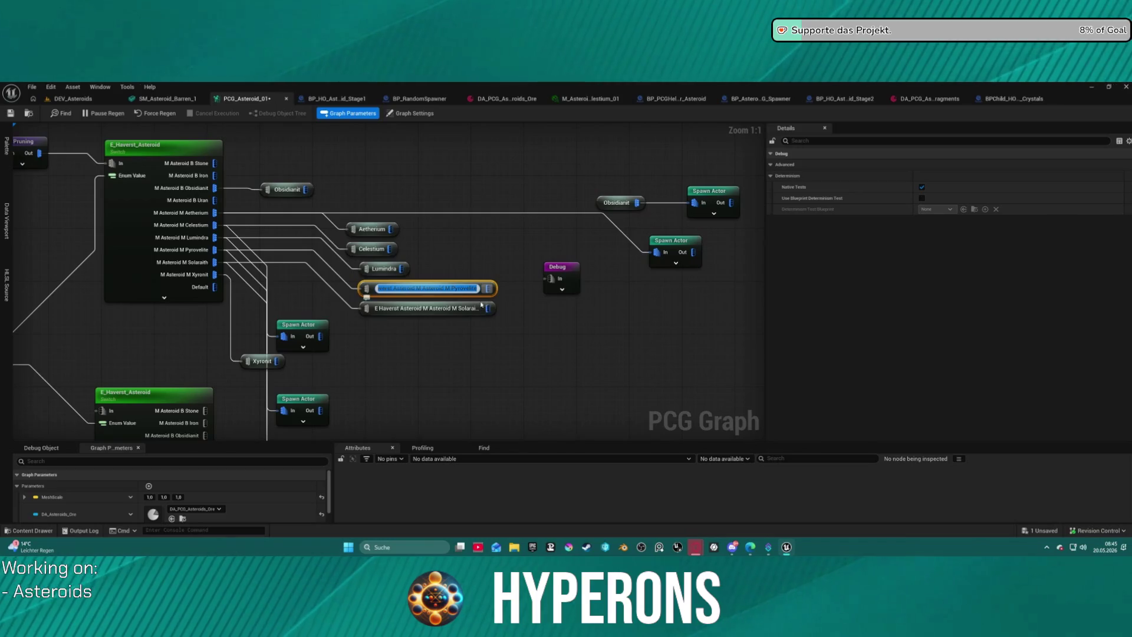
{"action": "left_click_drag", "start_coordinate": [452, 288], "coordinate": [377, 289]}
{"action": "key", "text": "BackSpace"}
{"action": "key", "text": "Return"}
{"action": "left_click", "coordinate": [414, 311]}
{"action": "double_click", "coordinate": [436, 308]}
{"action": "left_click_drag", "start_coordinate": [446, 307], "coordinate": [378, 308]}
{"action": "key", "text": "BackSpace"}
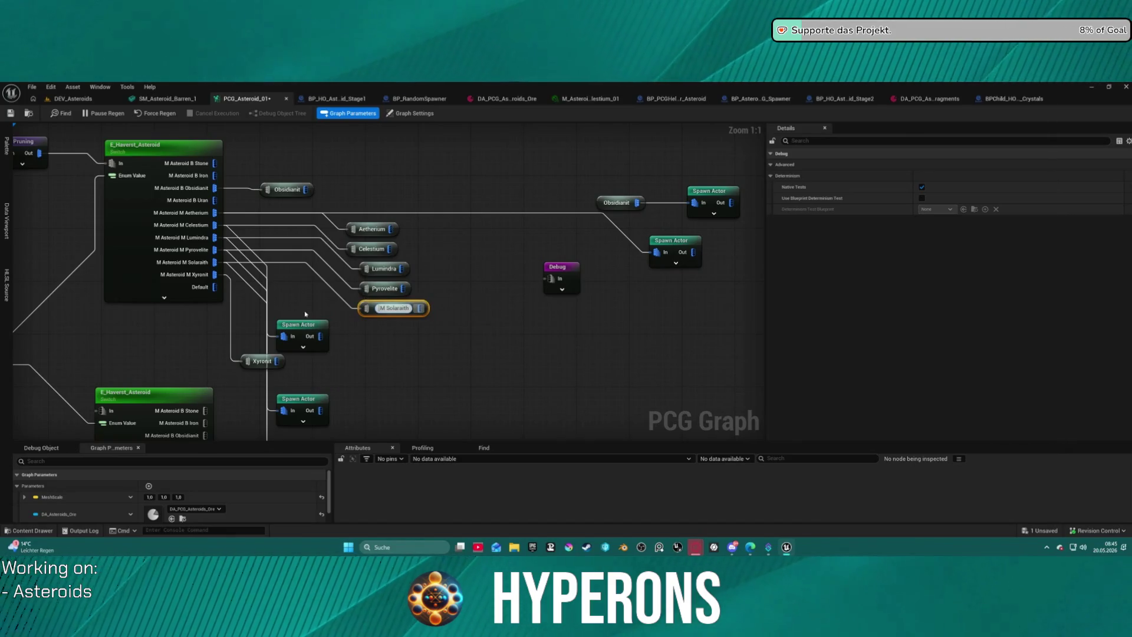
{"action": "left_click", "coordinate": [439, 281]}
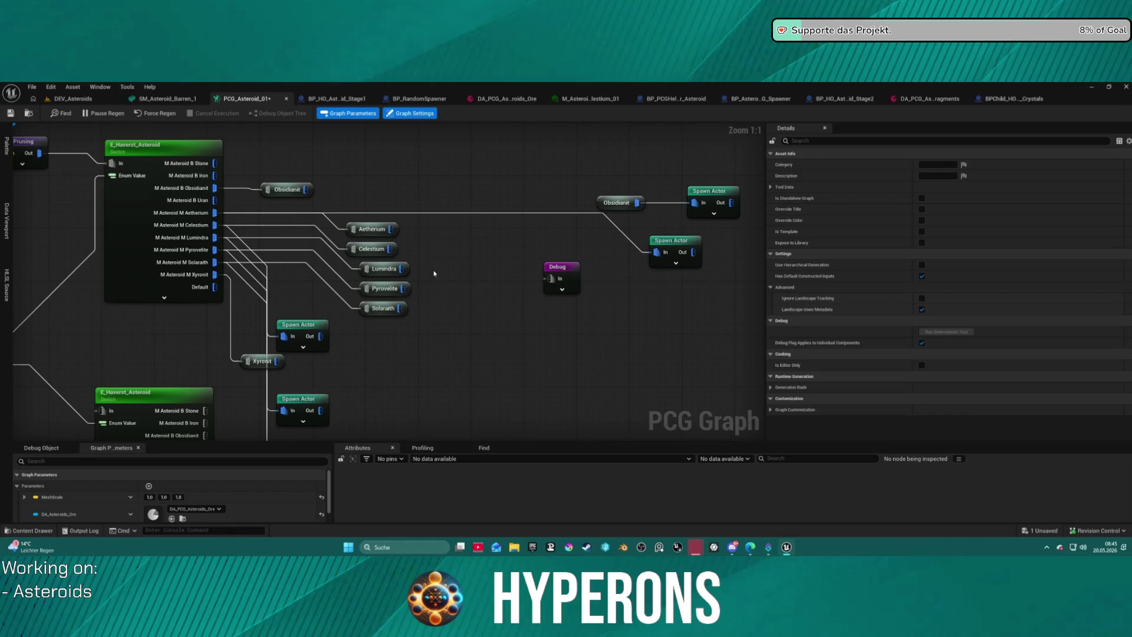
Step: Select the renamed reroutes and switch node, and reposition a Spawn Actor node
{"action": "left_click_drag", "start_coordinate": [330, 224], "coordinate": [389, 310]}
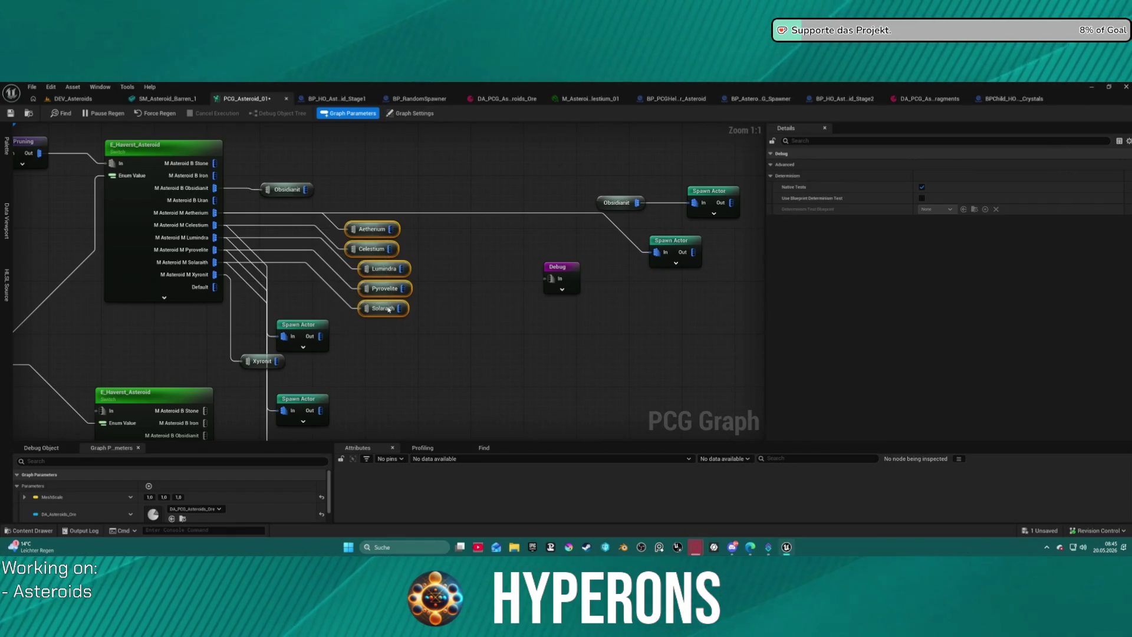
{"action": "left_click", "coordinate": [152, 185]}
{"action": "scroll", "coordinate": [469, 262], "scroll_direction": "down", "scroll_amount": 2}
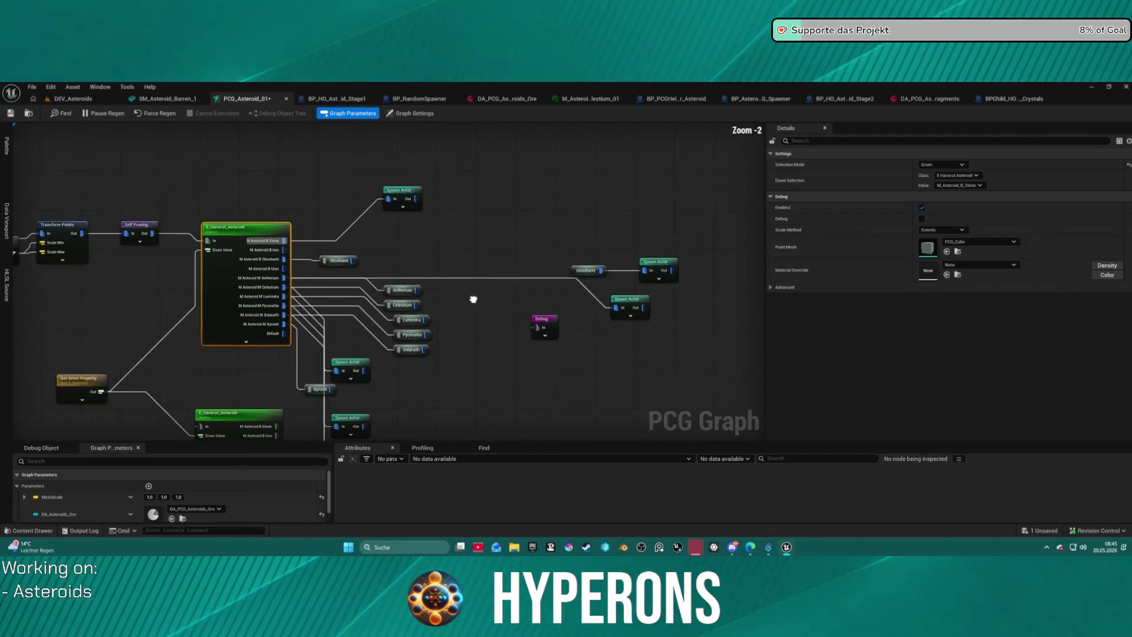
{"action": "left_click_drag", "start_coordinate": [473, 299], "coordinate": [481, 262]}
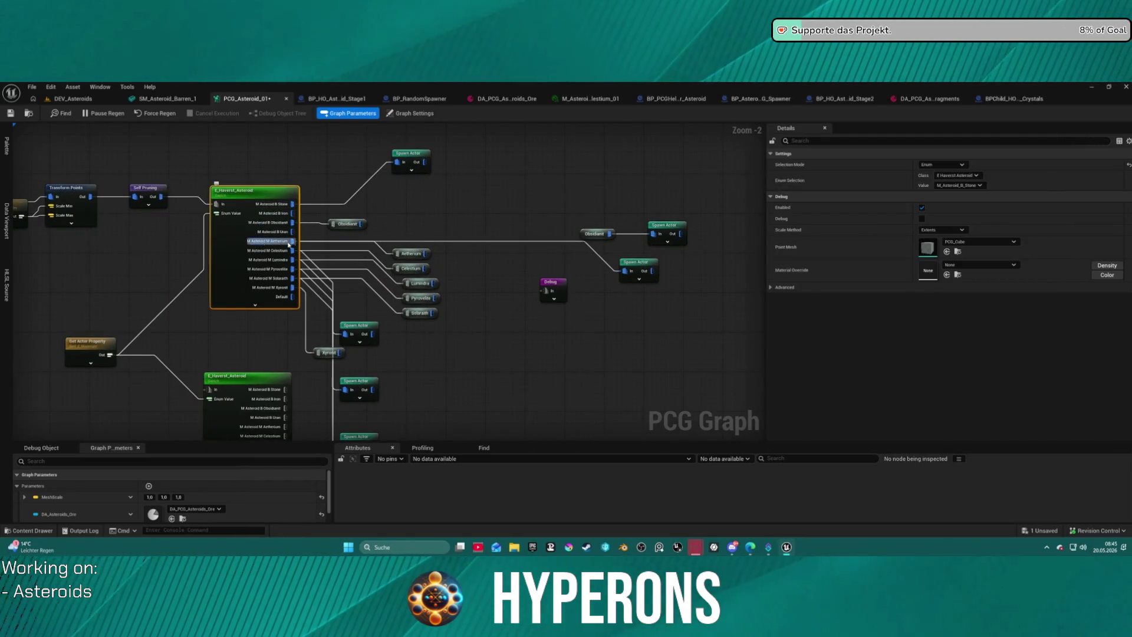
{"action": "mouse_move", "coordinate": [367, 327]}
{"action": "left_mouse_down"}
{"action": "mouse_move", "coordinate": [406, 332]}
{"action": "mouse_move", "coordinate": [308, 177]}
{"action": "left_mouse_up"}
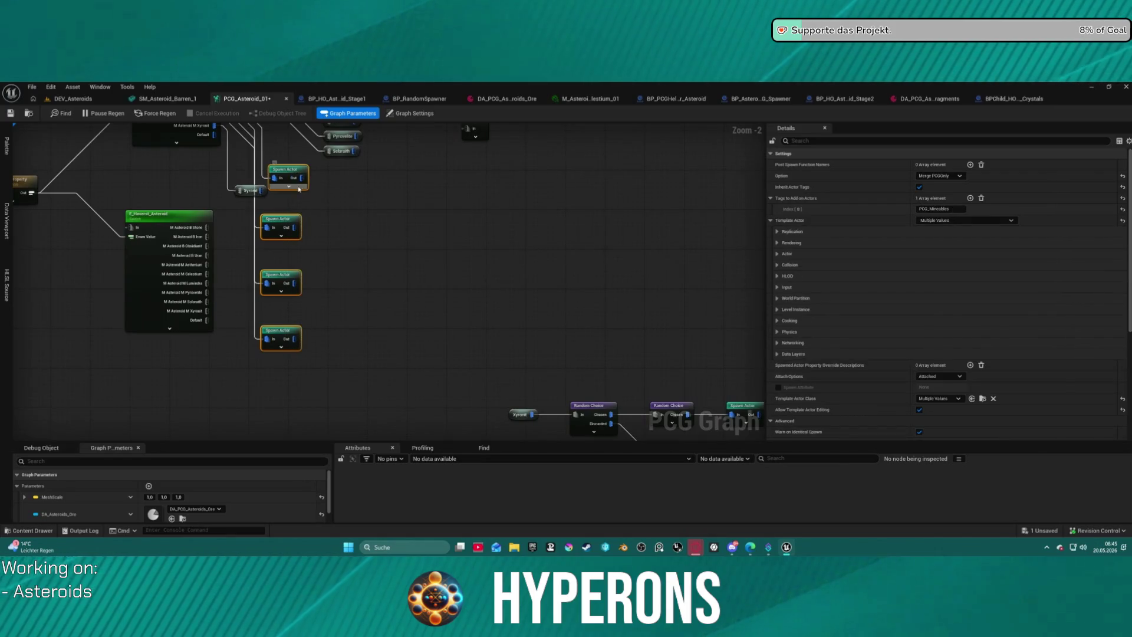
{"action": "left_click", "coordinate": [442, 197]}
{"action": "mouse_move", "coordinate": [442, 197]}
{"action": "left_mouse_down"}
{"action": "mouse_move", "coordinate": [229, 314]}
{"action": "mouse_move", "coordinate": [425, 248]}
{"action": "mouse_move", "coordinate": [489, 311]}
{"action": "left_mouse_up"}
Step: Paste four Spawn Actor copies and straighten the nodes around the E_Haverst_Asteroid switch
{"action": "key", "text": "ctrl+v"}
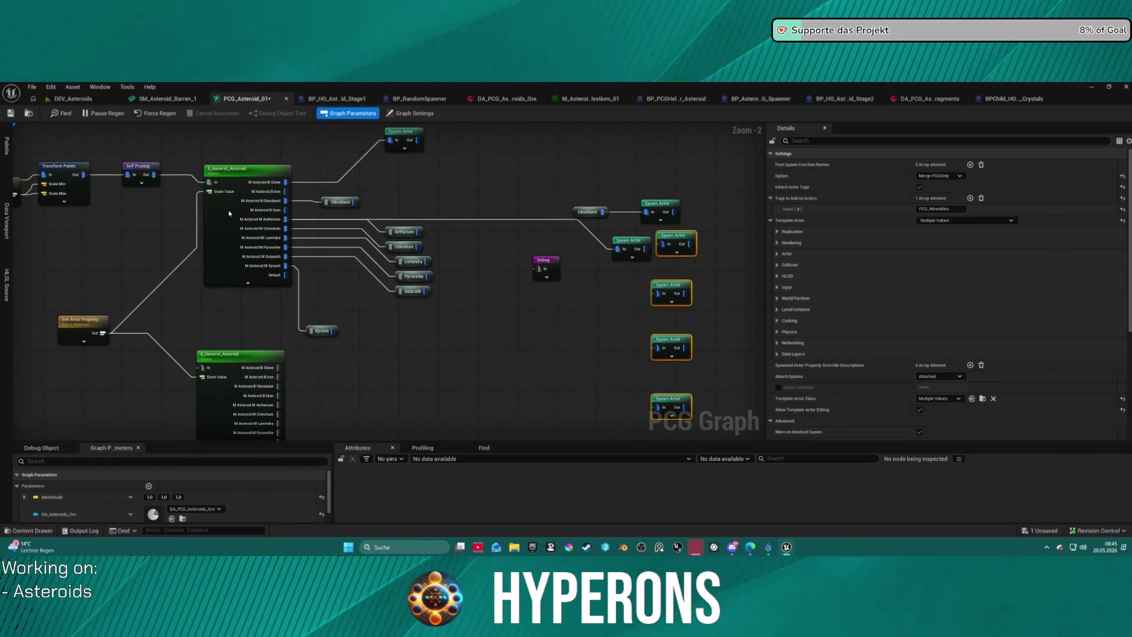
{"action": "left_click", "coordinate": [268, 182]}
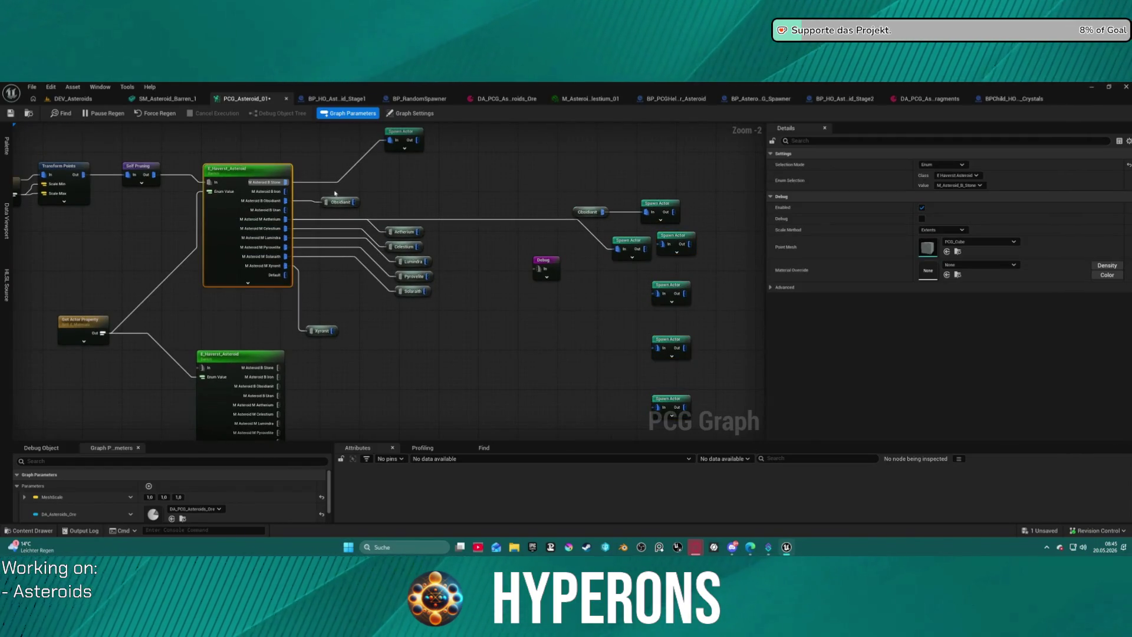
{"action": "left_click_drag", "start_coordinate": [399, 162], "coordinate": [390, 229]}
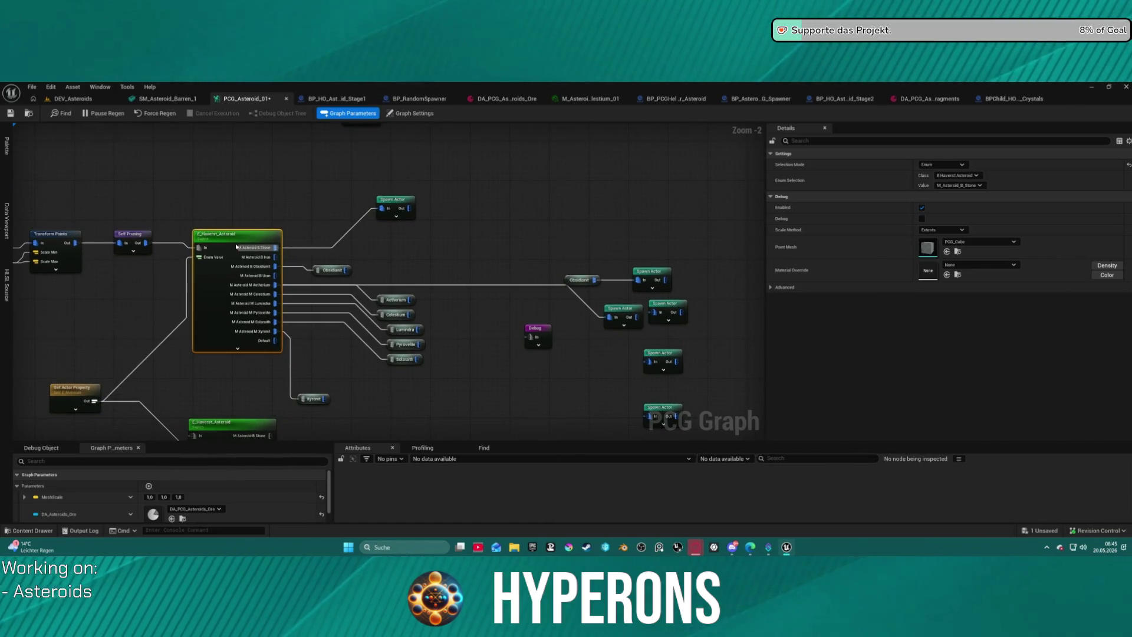
{"action": "key", "text": "f"}
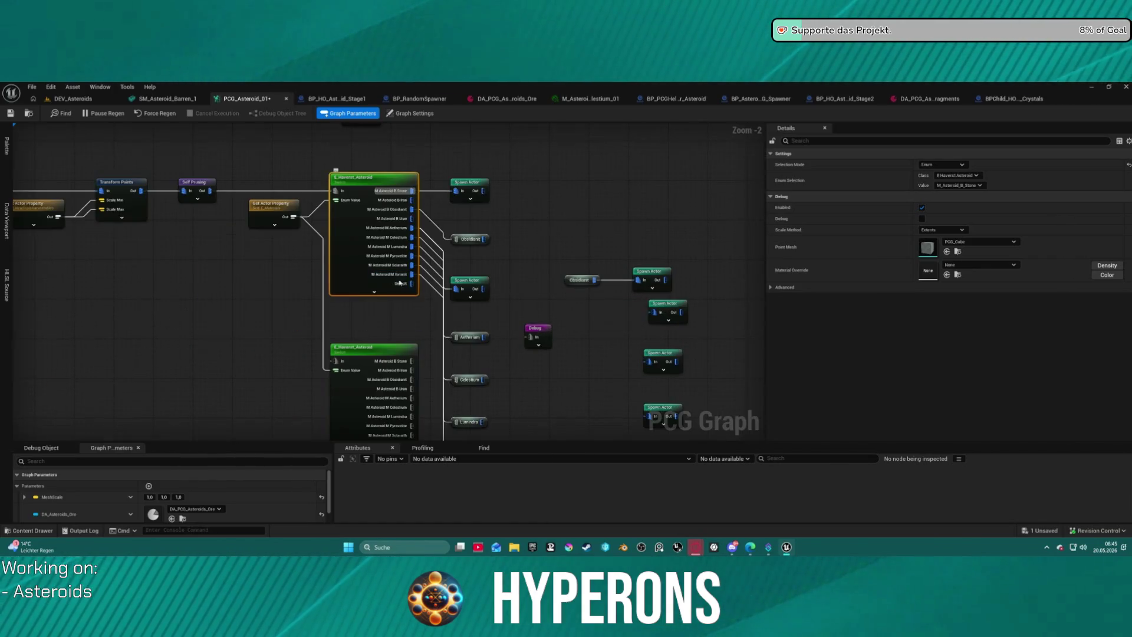
{"action": "mouse_move", "coordinate": [495, 232]}
{"action": "left_mouse_down"}
{"action": "mouse_move", "coordinate": [348, 229]}
{"action": "mouse_move", "coordinate": [378, 256]}
{"action": "mouse_move", "coordinate": [251, 191]}
{"action": "left_mouse_up"}
{"action": "scroll", "coordinate": [345, 248], "scroll_direction": "down", "scroll_amount": 3}
{"action": "scroll", "coordinate": [346, 247], "scroll_direction": "up", "scroll_amount": 5}
{"action": "left_click", "coordinate": [412, 248]}
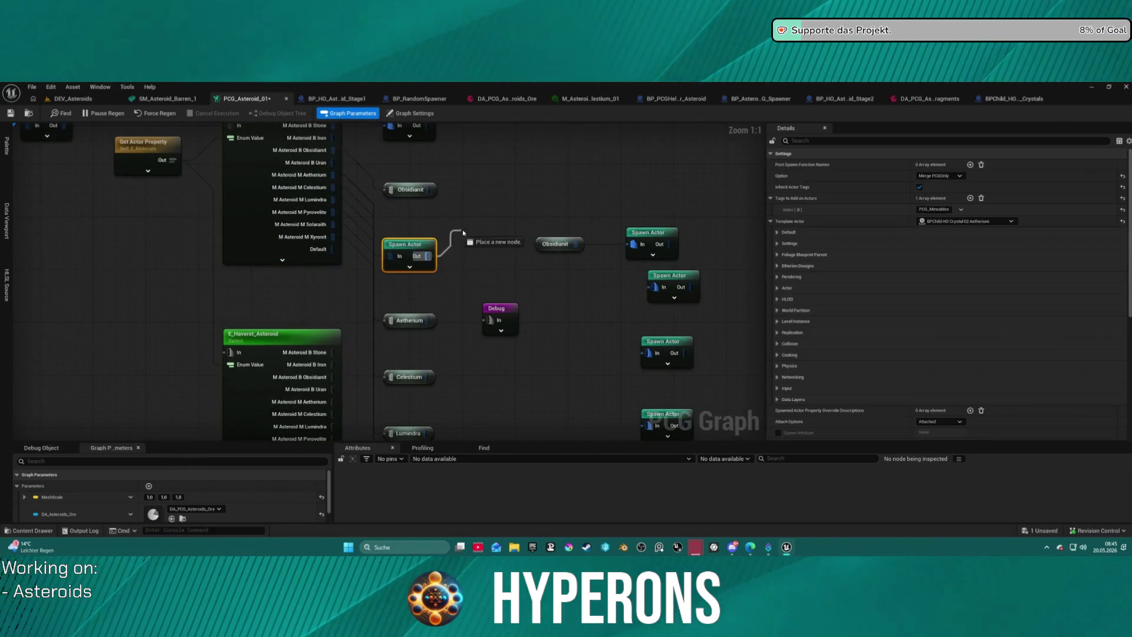
Step: Wire a new Aetherium named reroute into a Spawn Actor's In pin
{"action": "mouse_move", "coordinate": [422, 248]}
{"action": "left_mouse_down"}
{"action": "mouse_move", "coordinate": [546, 162]}
{"action": "mouse_move", "coordinate": [667, 170]}
{"action": "left_mouse_up"}
{"action": "mouse_move", "coordinate": [495, 269]}
{"action": "left_mouse_down"}
{"action": "mouse_move", "coordinate": [339, 151]}
{"action": "mouse_move", "coordinate": [313, 50]}
{"action": "mouse_move", "coordinate": [269, 8]}
{"action": "left_mouse_up"}
{"action": "mouse_move", "coordinate": [303, 118]}
{"action": "left_mouse_down"}
{"action": "mouse_move", "coordinate": [306, 59]}
{"action": "mouse_move", "coordinate": [300, 238]}
{"action": "mouse_move", "coordinate": [265, 266]}
{"action": "mouse_move", "coordinate": [247, 323]}
{"action": "left_mouse_up"}
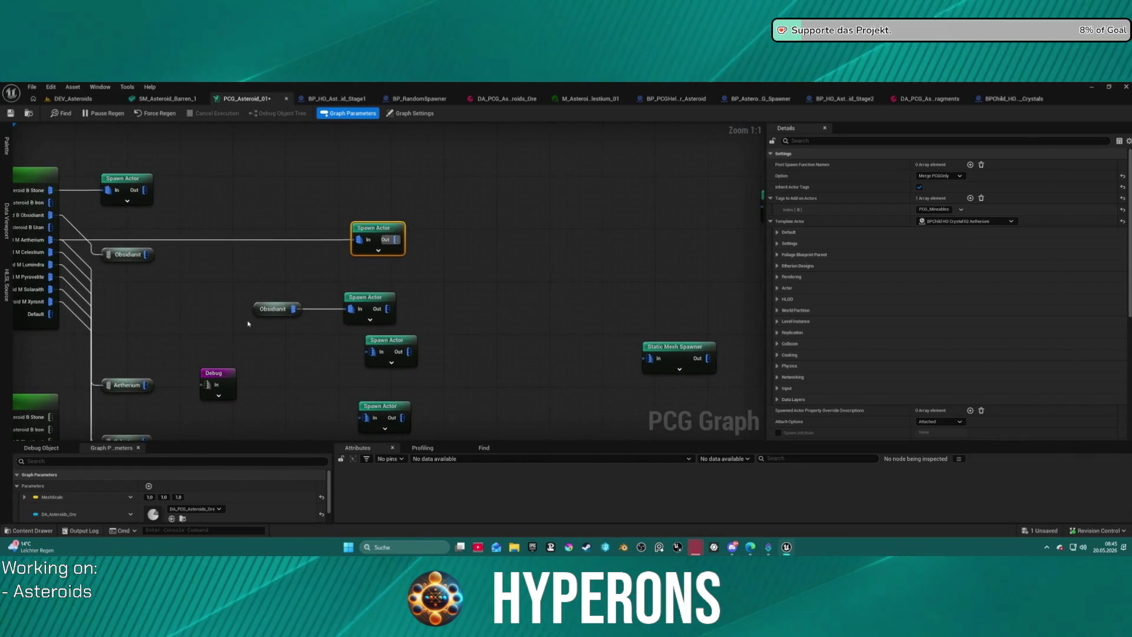
{"action": "left_click_drag", "start_coordinate": [357, 239], "coordinate": [290, 246]}
{"action": "type", "text": "aethe"}
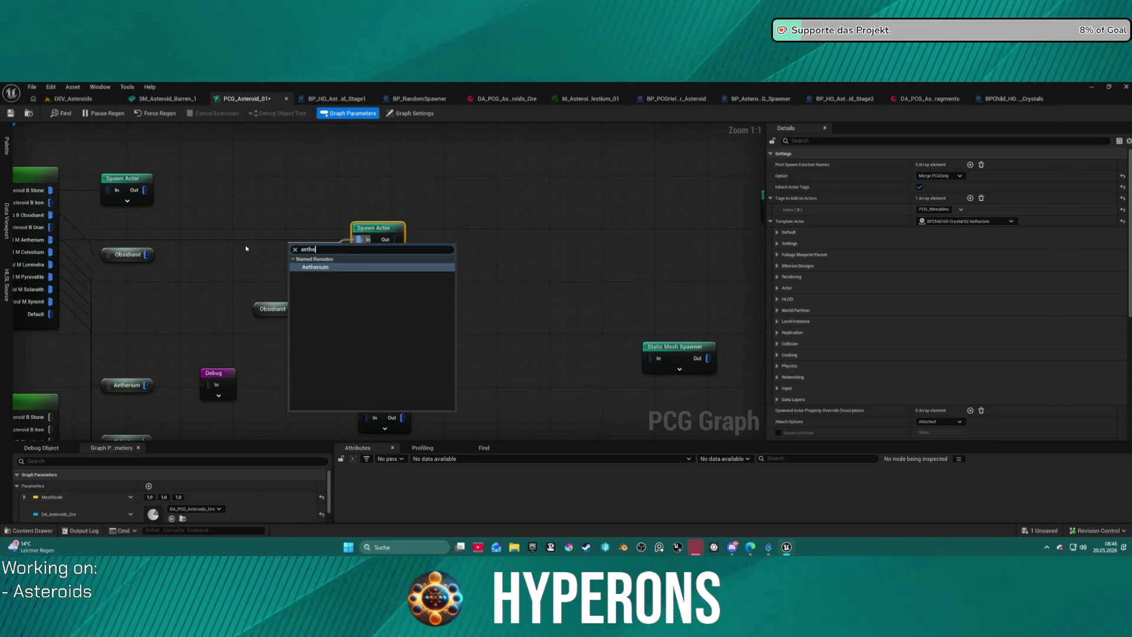
{"action": "key", "text": "Return"}
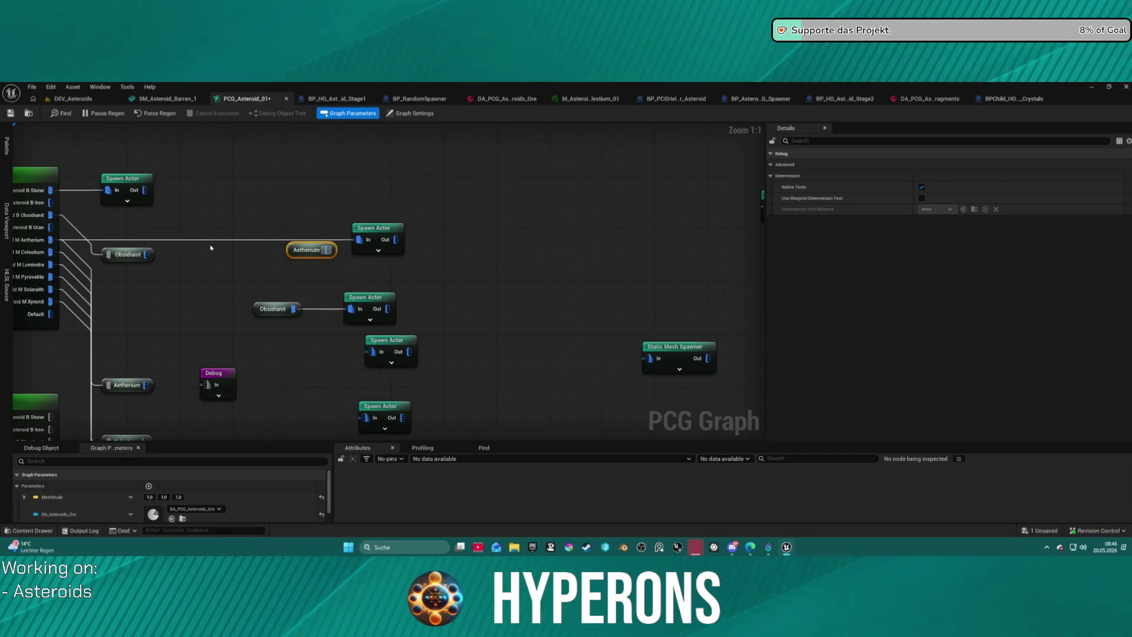
Step: Line up the Aetherium reroute and Spawn Actor beside the Obsidiant pair, and save
{"action": "left_click", "coordinate": [215, 243]}
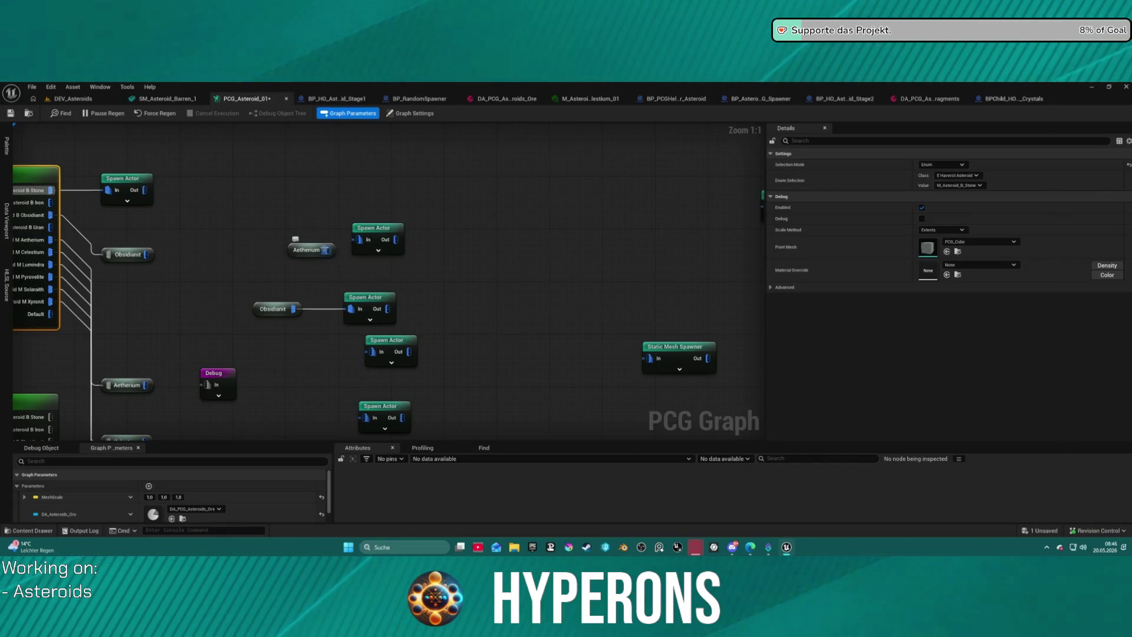
{"action": "left_click", "coordinate": [295, 250]}
{"action": "left_click_drag", "start_coordinate": [385, 247], "coordinate": [410, 257]}
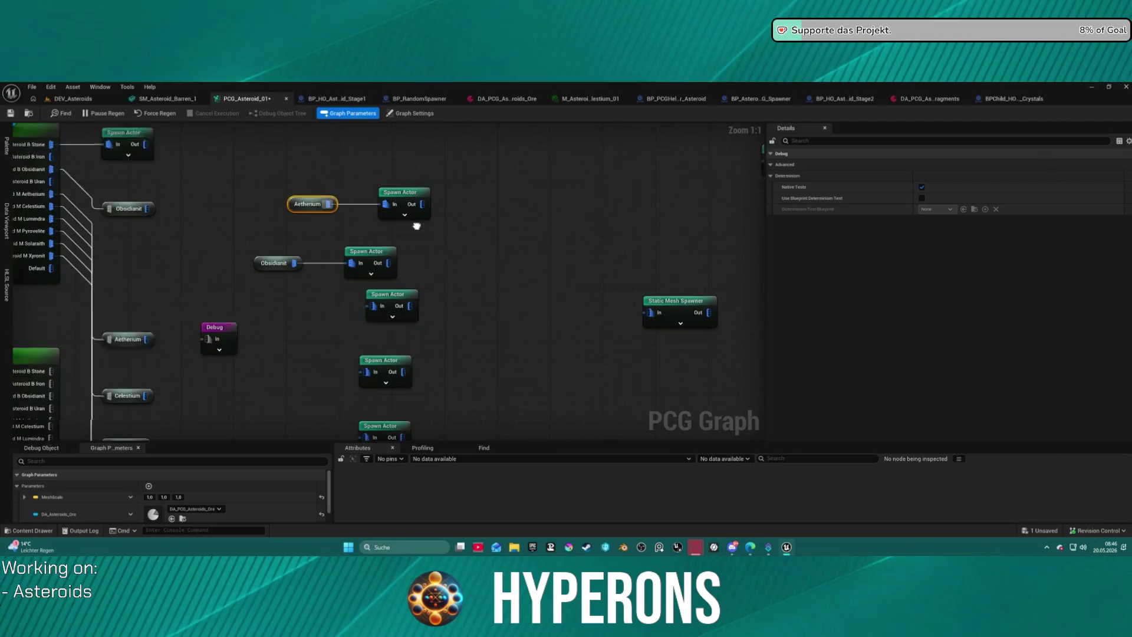
{"action": "mouse_move", "coordinate": [236, 243]}
{"action": "left_mouse_down"}
{"action": "mouse_move", "coordinate": [357, 219]}
{"action": "mouse_move", "coordinate": [389, 138]}
{"action": "mouse_move", "coordinate": [390, 164]}
{"action": "left_mouse_up"}
{"action": "mouse_move", "coordinate": [411, 212]}
{"action": "left_mouse_down"}
{"action": "mouse_move", "coordinate": [399, 212]}
{"action": "mouse_move", "coordinate": [363, 296]}
{"action": "left_mouse_up"}
{"action": "key", "text": "ctrl+s"}
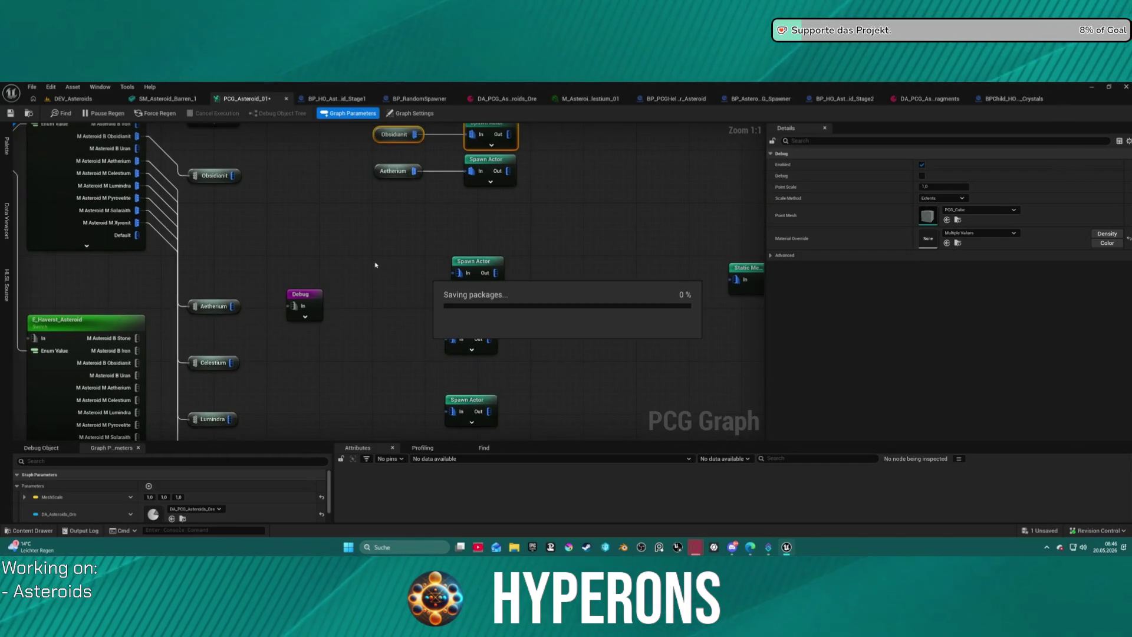
Step: Place a Celestium named reroute and connect it to a Spawn Actor
{"action": "right_click", "coordinate": [362, 292]}
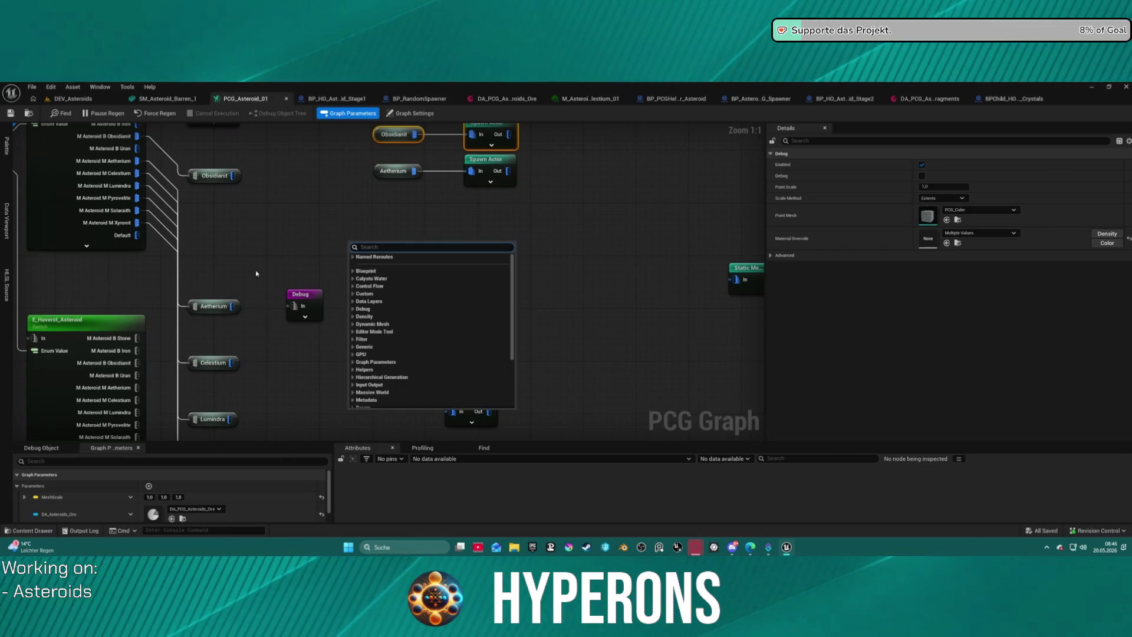
{"action": "type", "text": "cele"}
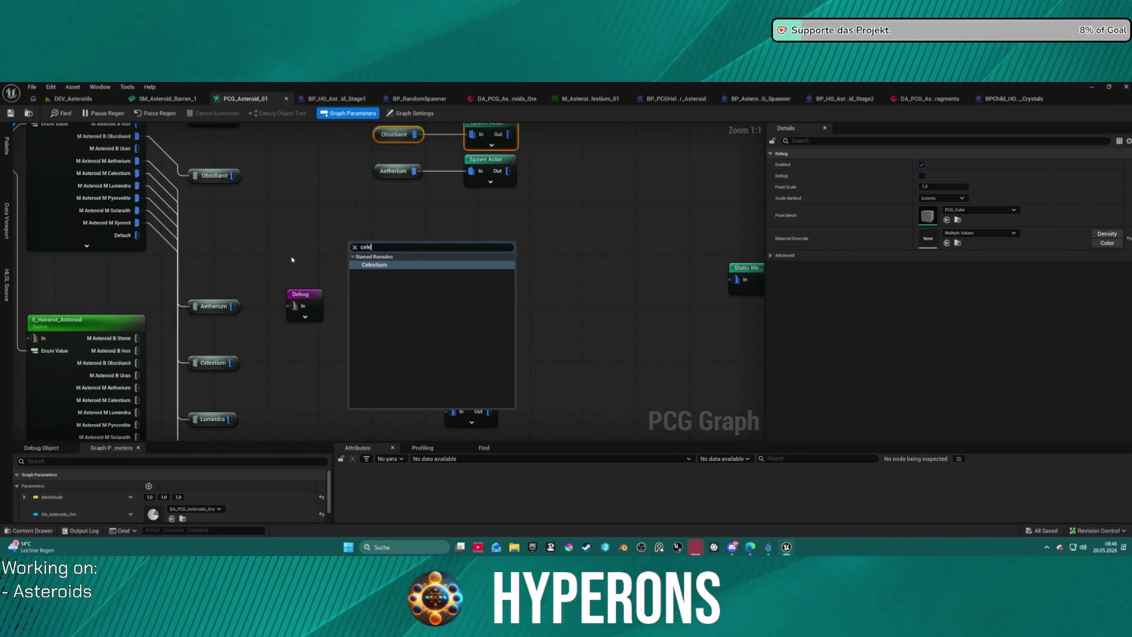
{"action": "key", "text": "Return"}
{"action": "mouse_move", "coordinate": [386, 247]}
{"action": "left_mouse_down"}
{"action": "mouse_move", "coordinate": [458, 272]}
{"action": "mouse_move", "coordinate": [457, 235]}
{"action": "left_mouse_up"}
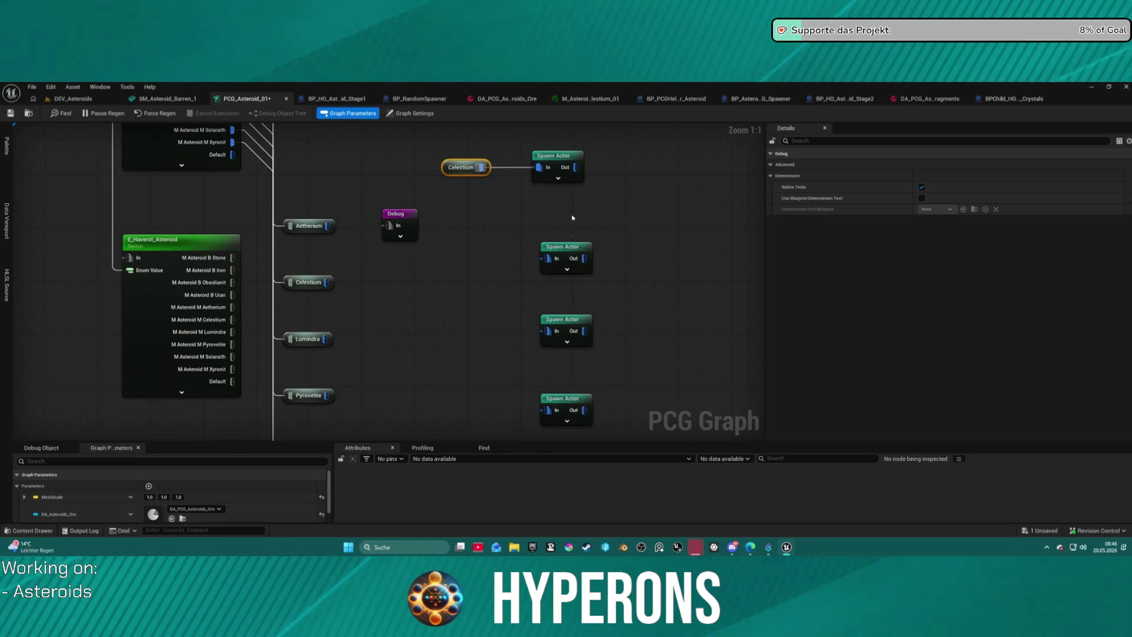
{"action": "left_click", "coordinate": [560, 158]}
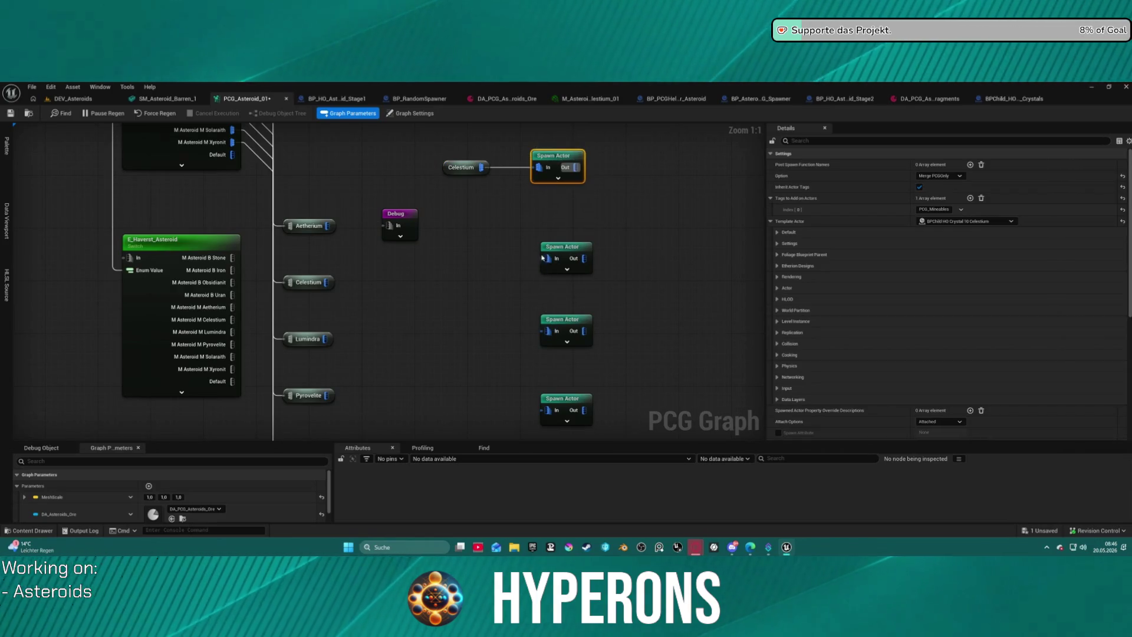
Step: Wire a Lumindra reroute into the second Spawn Actor and position it alongside
{"action": "left_click", "coordinate": [564, 256]}
{"action": "left_click_drag", "start_coordinate": [415, 272], "coordinate": [337, 305]}
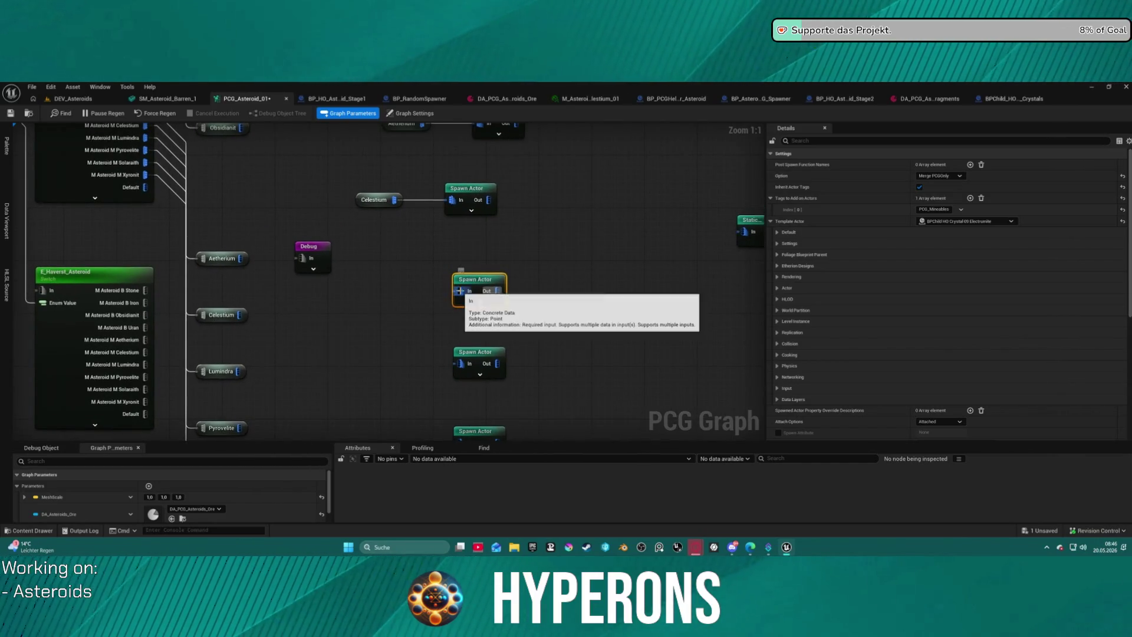
{"action": "left_click_drag", "start_coordinate": [461, 291], "coordinate": [393, 303]}
{"action": "type", "text": "spawn"}
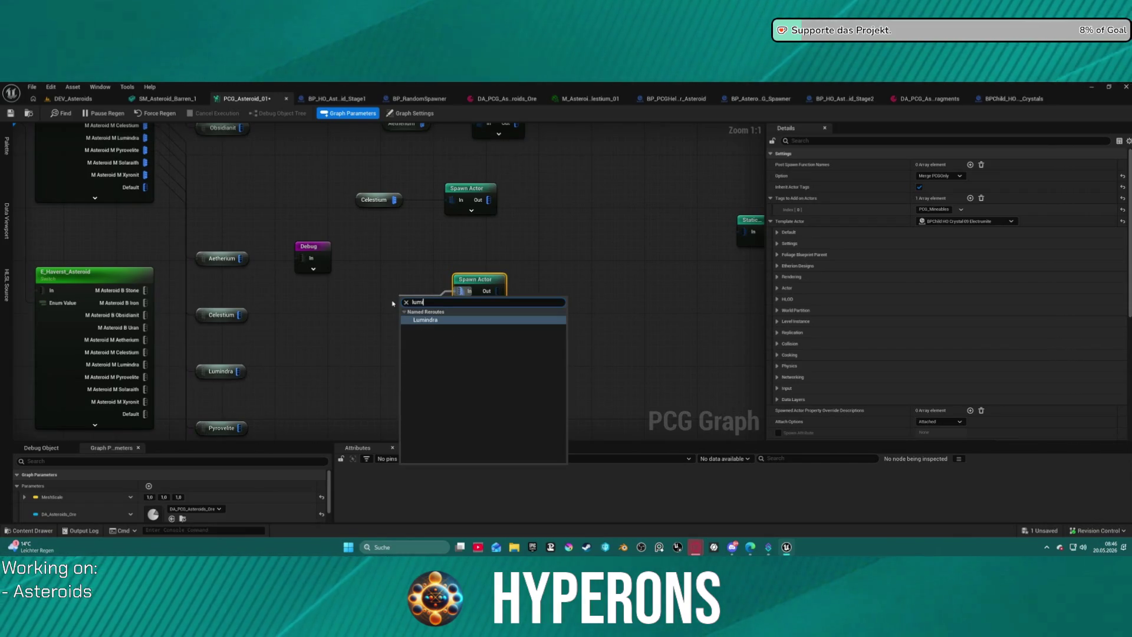
{"action": "key", "text": "Escape"}
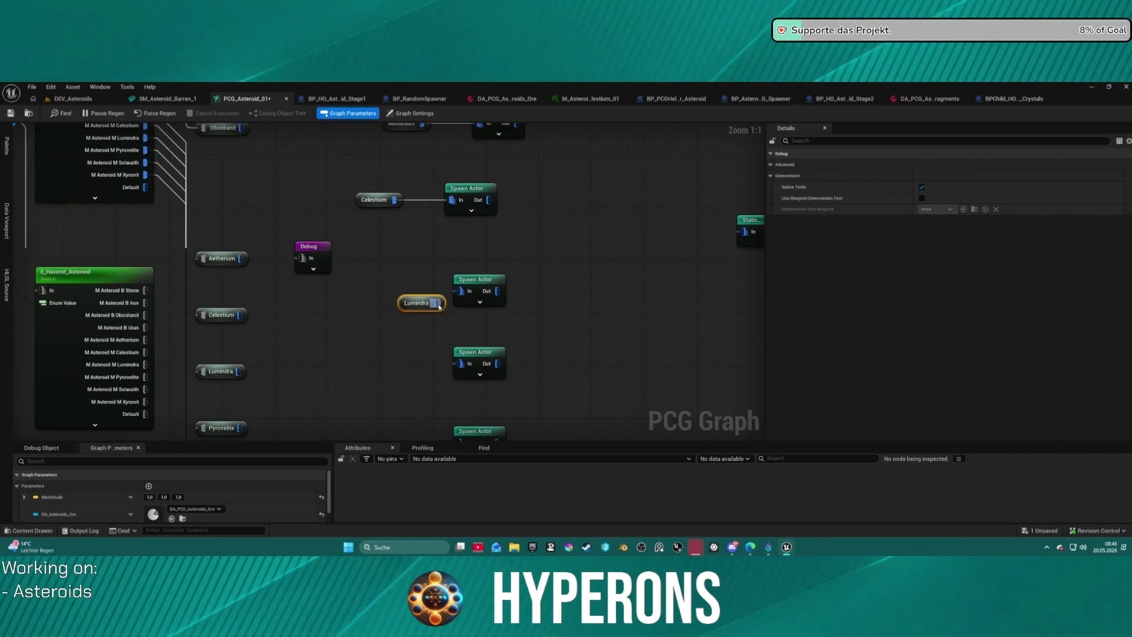
{"action": "mouse_move", "coordinate": [453, 278]}
{"action": "left_mouse_down"}
{"action": "mouse_move", "coordinate": [487, 291]}
{"action": "mouse_move", "coordinate": [480, 274]}
{"action": "left_mouse_up"}
{"action": "left_click", "coordinate": [519, 299], "text": "shift"}
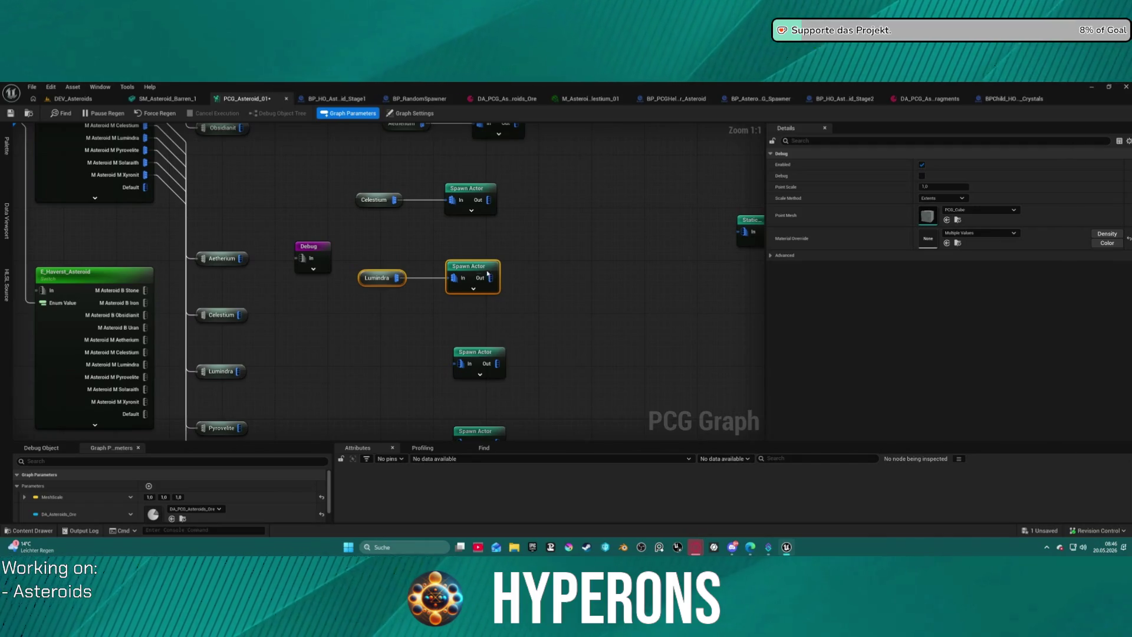
Step: Set the Lumindra Spawn Actor's Template Actor Class to BPChild_HO_Crystal03_Lumindra
{"action": "left_click", "coordinate": [488, 282]}
{"action": "scroll", "coordinate": [953, 383], "scroll_direction": "down", "scroll_amount": 3}
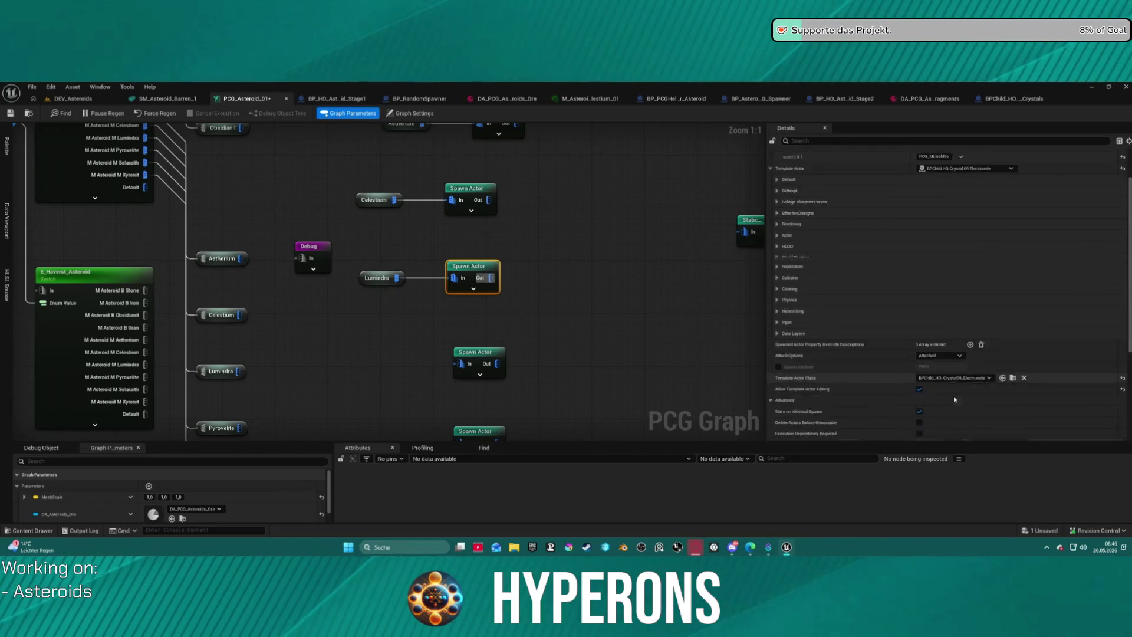
{"action": "left_click", "coordinate": [956, 207]}
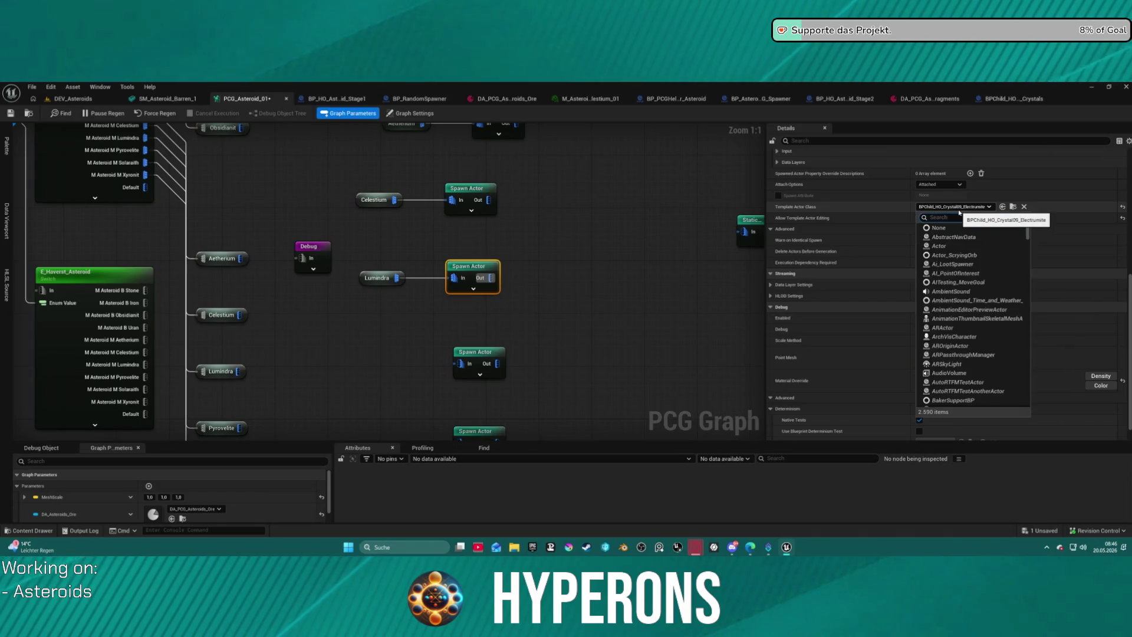
{"action": "type", "text": "lumi"}
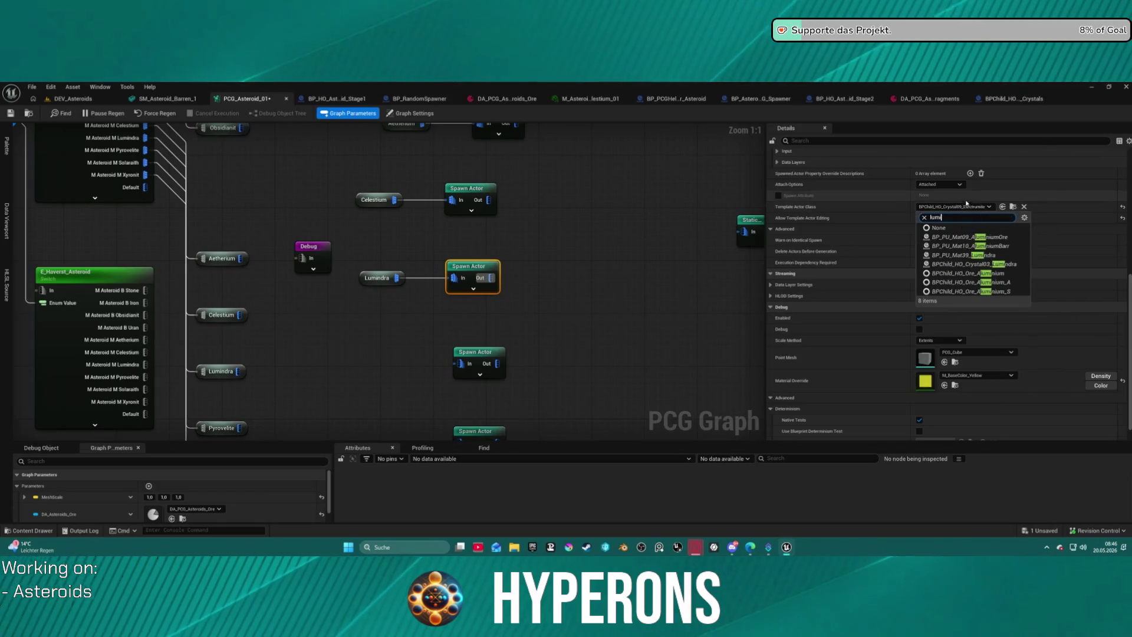
{"action": "left_click", "coordinate": [964, 262]}
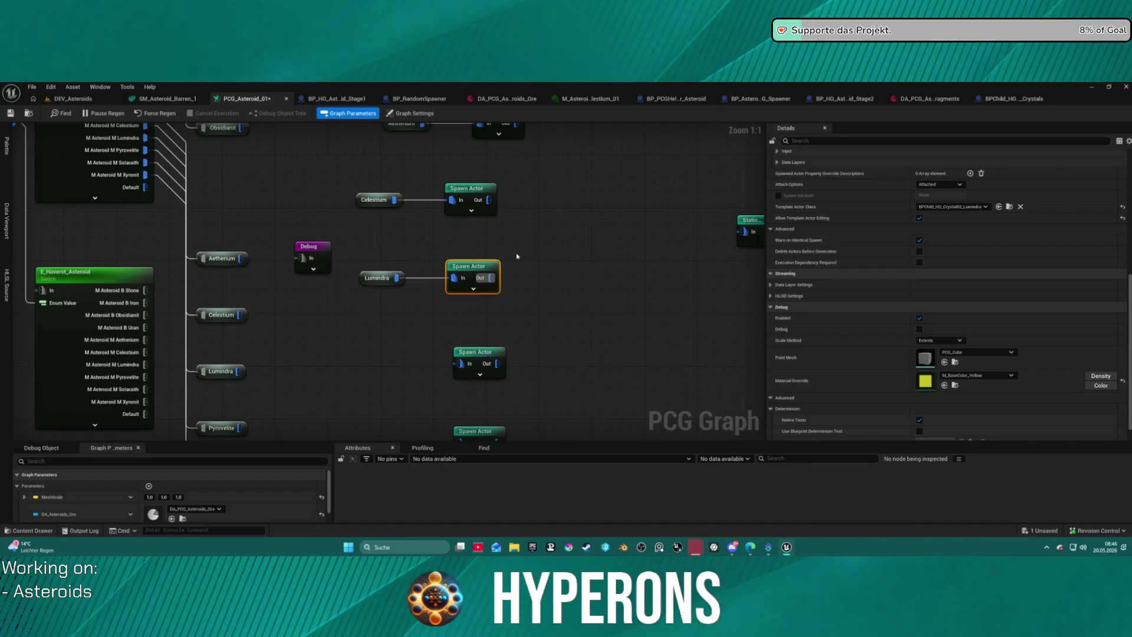
{"action": "left_click", "coordinate": [541, 263]}
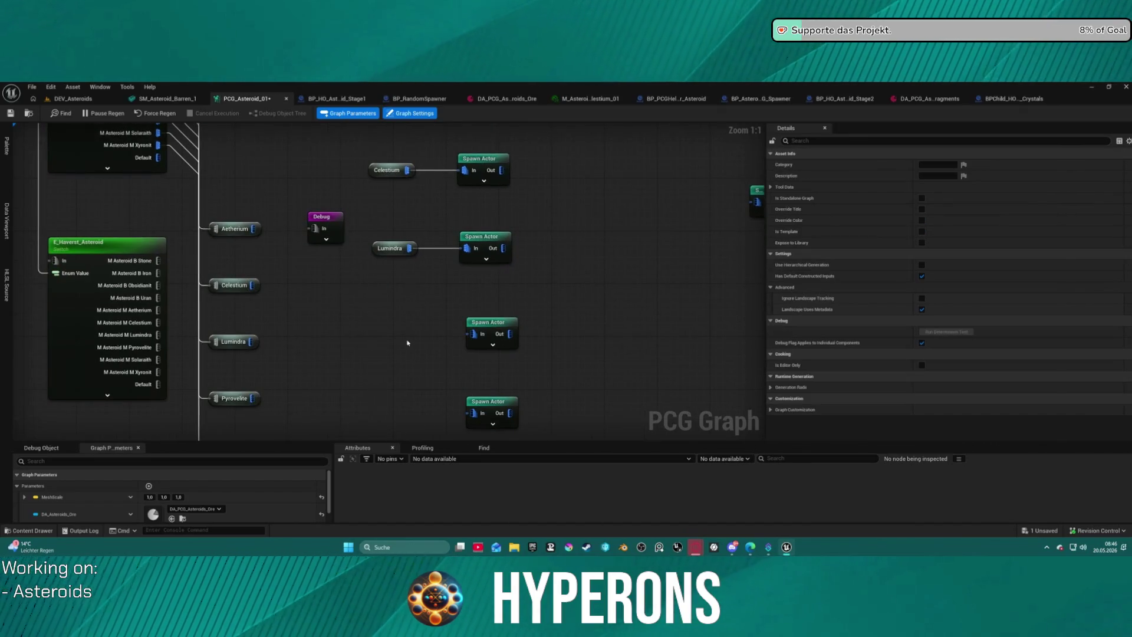
Step: Feed Pyrovelite and Solaraith reroutes into the third and fourth Spawn Actor nodes
{"action": "left_click", "coordinate": [493, 329]}
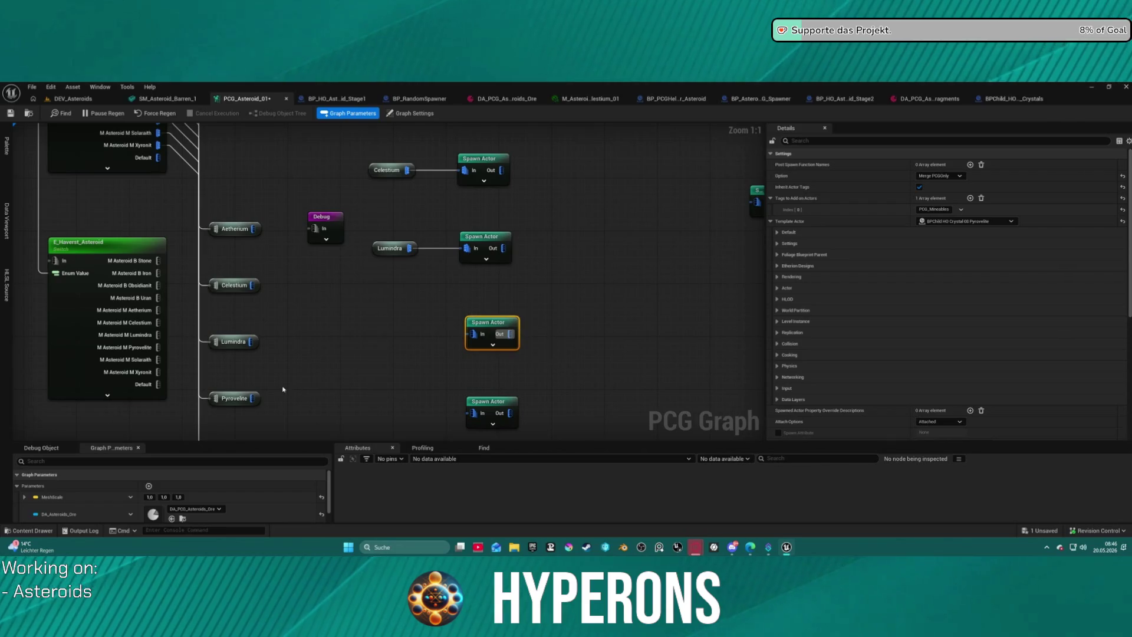
{"action": "mouse_move", "coordinate": [481, 338]}
{"action": "left_mouse_down"}
{"action": "mouse_move", "coordinate": [392, 342]}
{"action": "mouse_move", "coordinate": [433, 332]}
{"action": "left_mouse_up"}
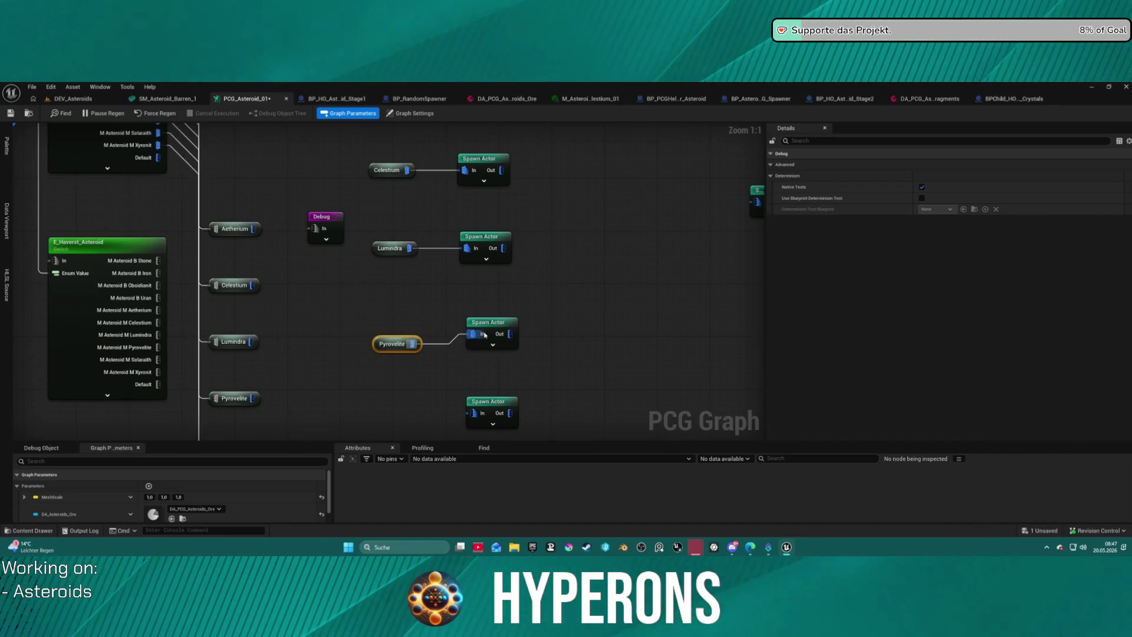
{"action": "left_click_drag", "start_coordinate": [398, 402], "coordinate": [409, 280]}
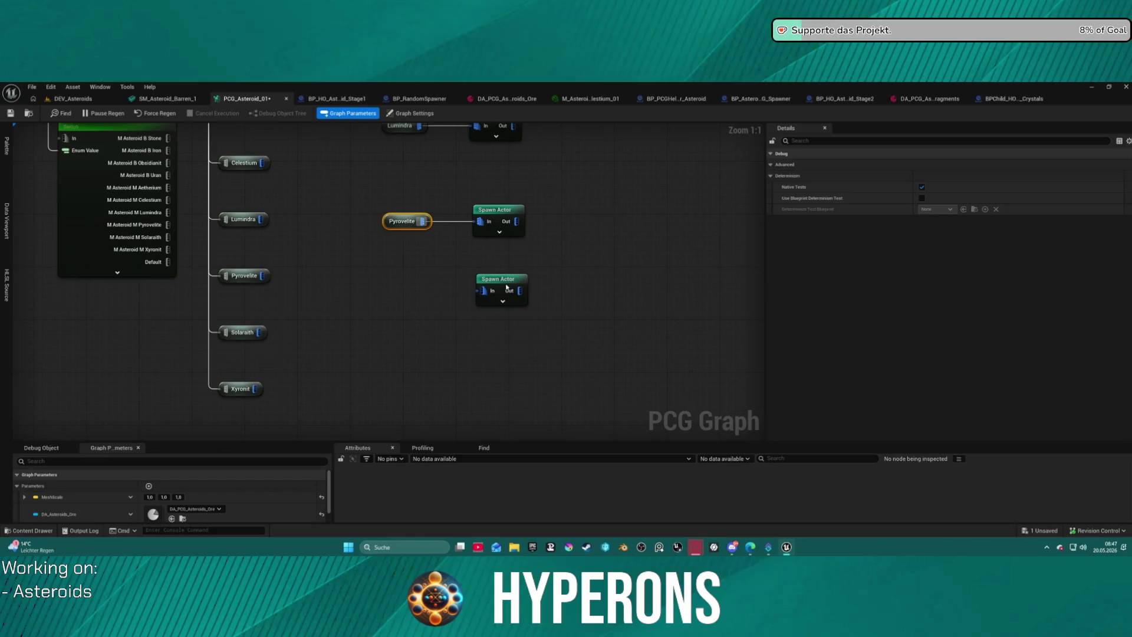
{"action": "left_click", "coordinate": [506, 288]}
{"action": "left_click_drag", "start_coordinate": [474, 290], "coordinate": [436, 293]}
{"action": "type", "text": "sol"}
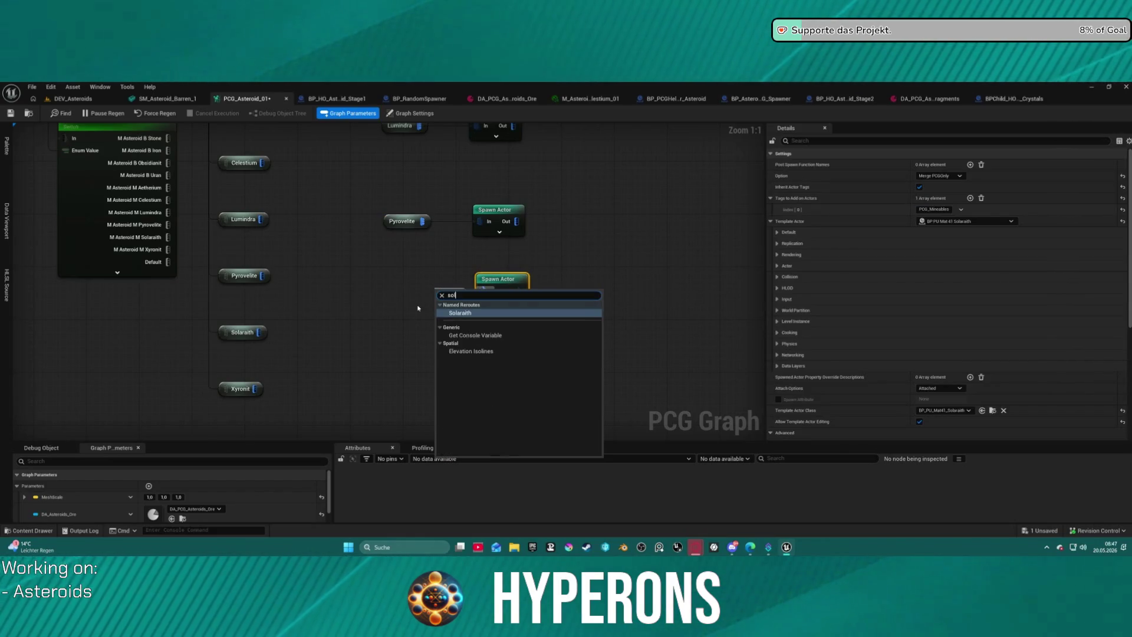
{"action": "key", "text": "Return"}
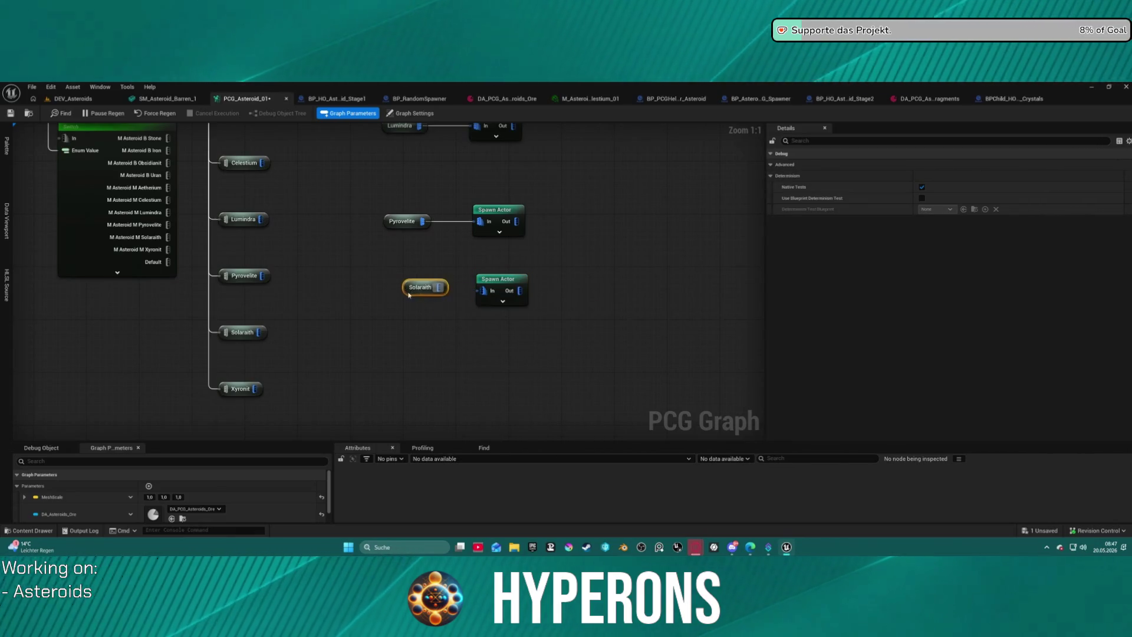
{"action": "left_click_drag", "start_coordinate": [420, 297], "coordinate": [405, 304]}
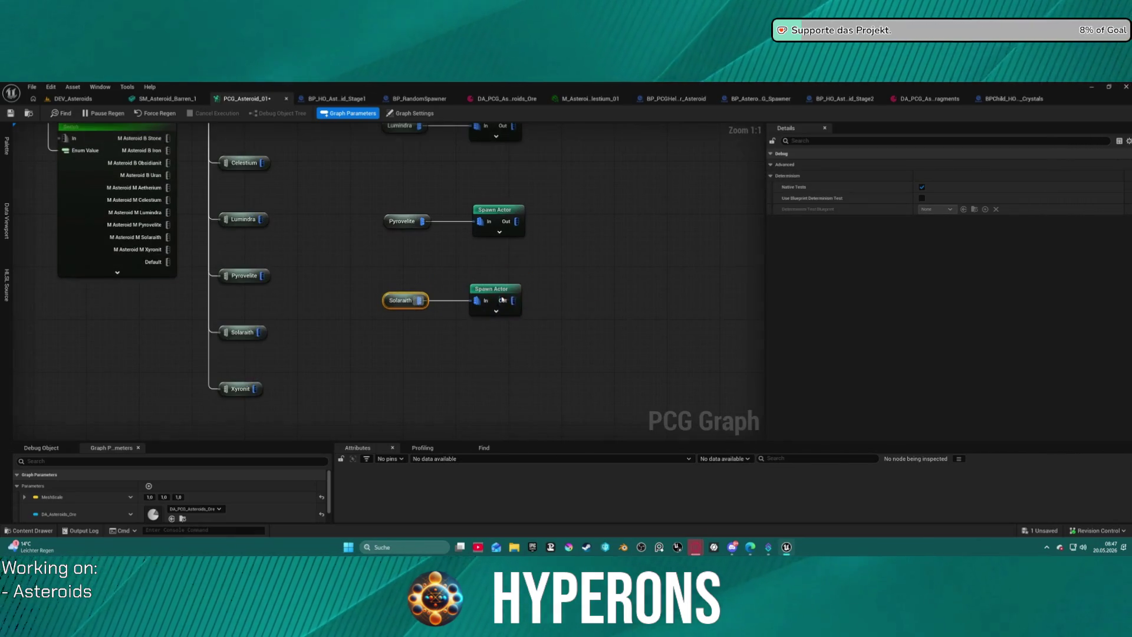
{"action": "scroll", "coordinate": [341, 288], "scroll_direction": "down", "scroll_amount": 10}
{"action": "scroll", "coordinate": [342, 288], "scroll_direction": "up", "scroll_amount": 6}
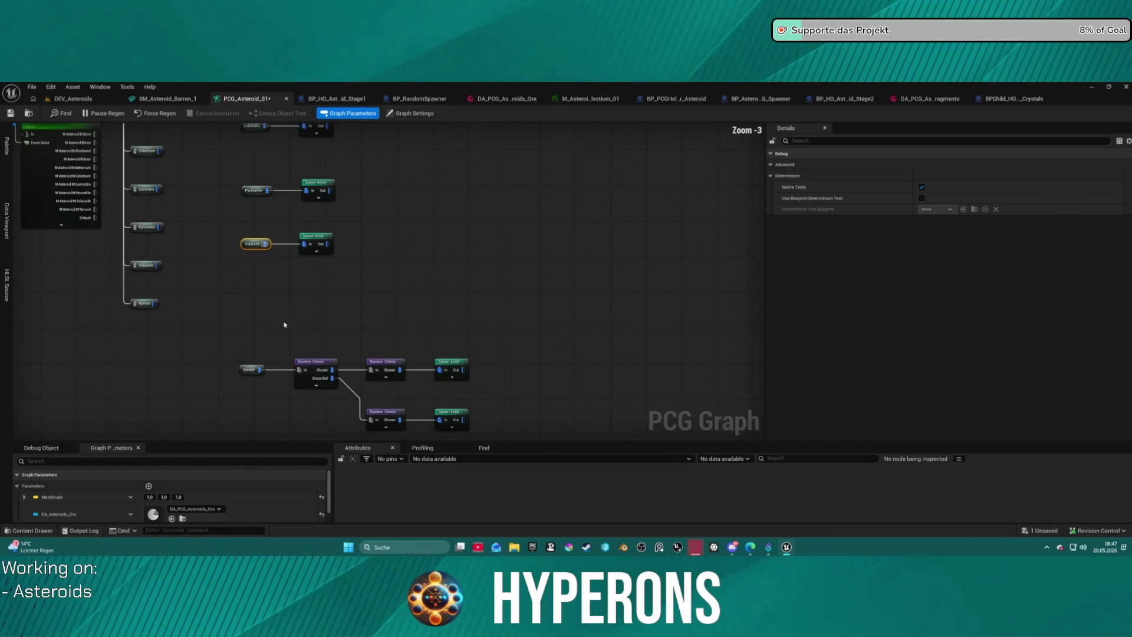
Step: Delete the purple Debug node from the asteroid graph
{"action": "scroll", "coordinate": [251, 304], "scroll_direction": "down", "scroll_amount": 4}
{"action": "left_click_drag", "start_coordinate": [320, 347], "coordinate": [320, 322]}
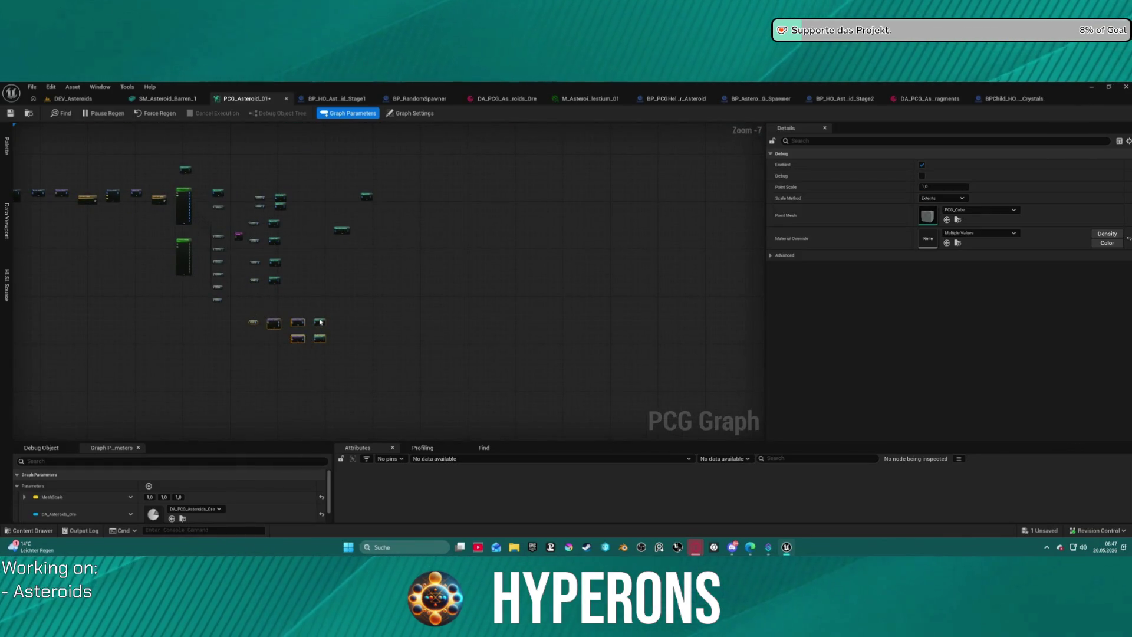
{"action": "scroll", "coordinate": [330, 313], "scroll_direction": "up", "scroll_amount": 8}
{"action": "left_click", "coordinate": [346, 321]}
{"action": "key", "text": "Delete"}
Step: Move the loose upper-left Spawn Actor node up and over to the right
{"action": "scroll", "coordinate": [342, 323], "scroll_direction": "down", "scroll_amount": 5}
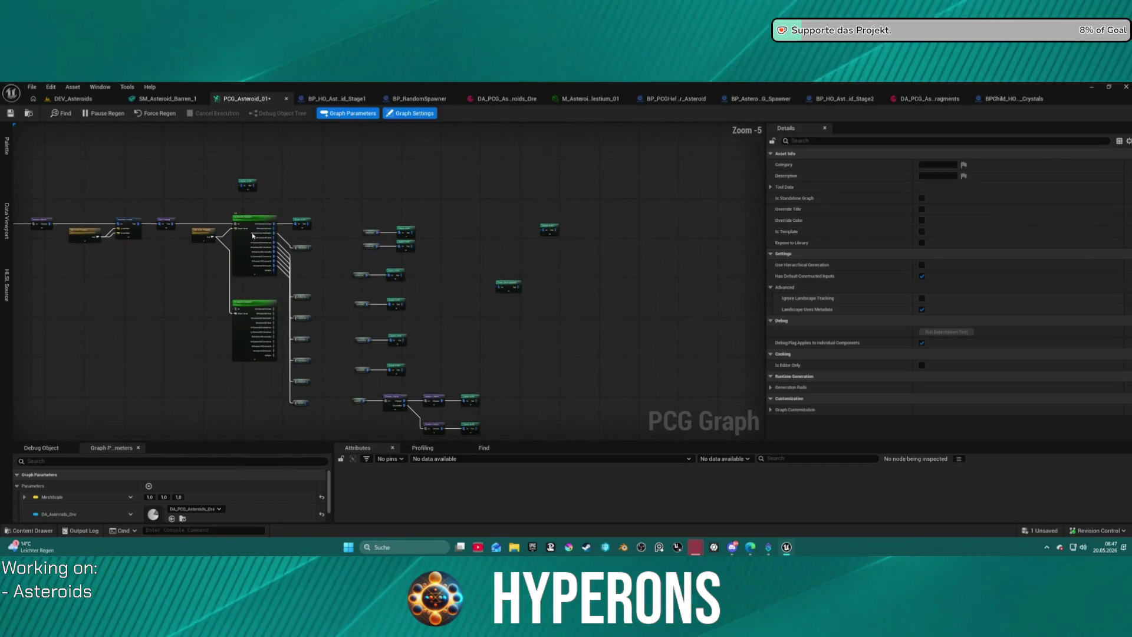
{"action": "left_click", "coordinate": [277, 238]}
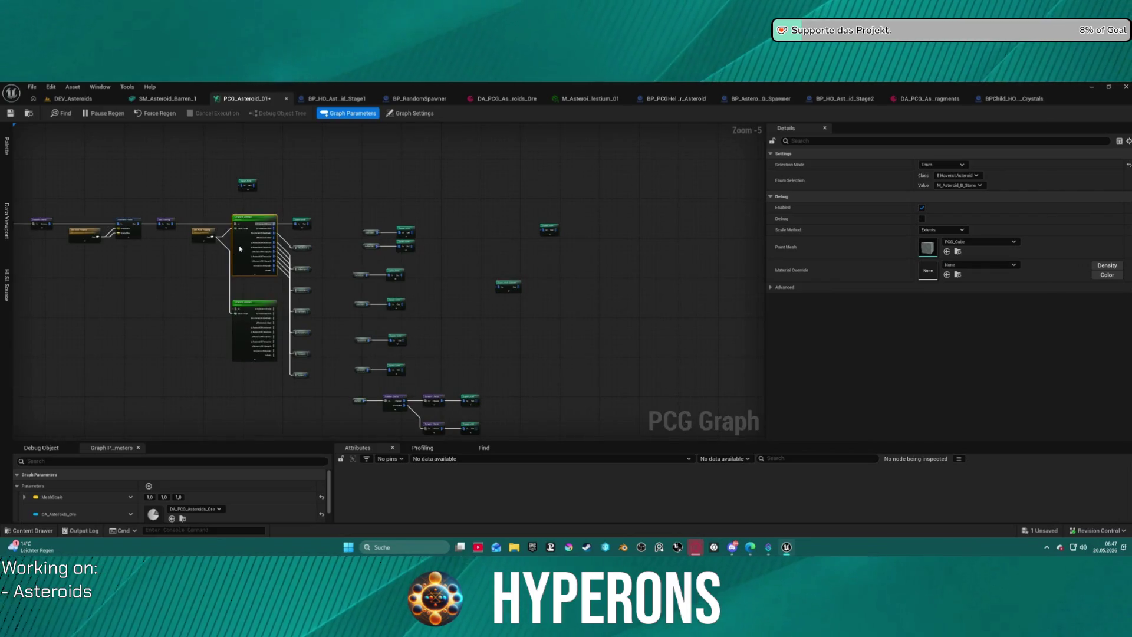
{"action": "scroll", "coordinate": [239, 248], "scroll_direction": "up", "scroll_amount": 3}
{"action": "mouse_move", "coordinate": [322, 378]}
{"action": "left_mouse_down"}
{"action": "mouse_move", "coordinate": [317, 257]}
{"action": "mouse_move", "coordinate": [336, 363]}
{"action": "left_mouse_up"}
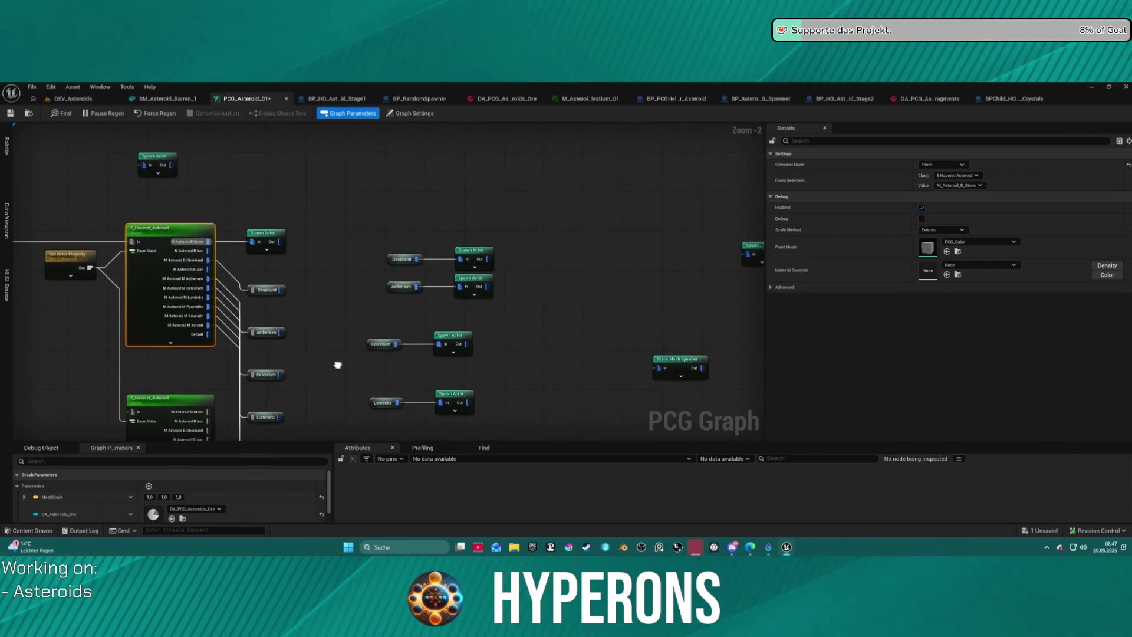
{"action": "left_click_drag", "start_coordinate": [271, 236], "coordinate": [276, 184]}
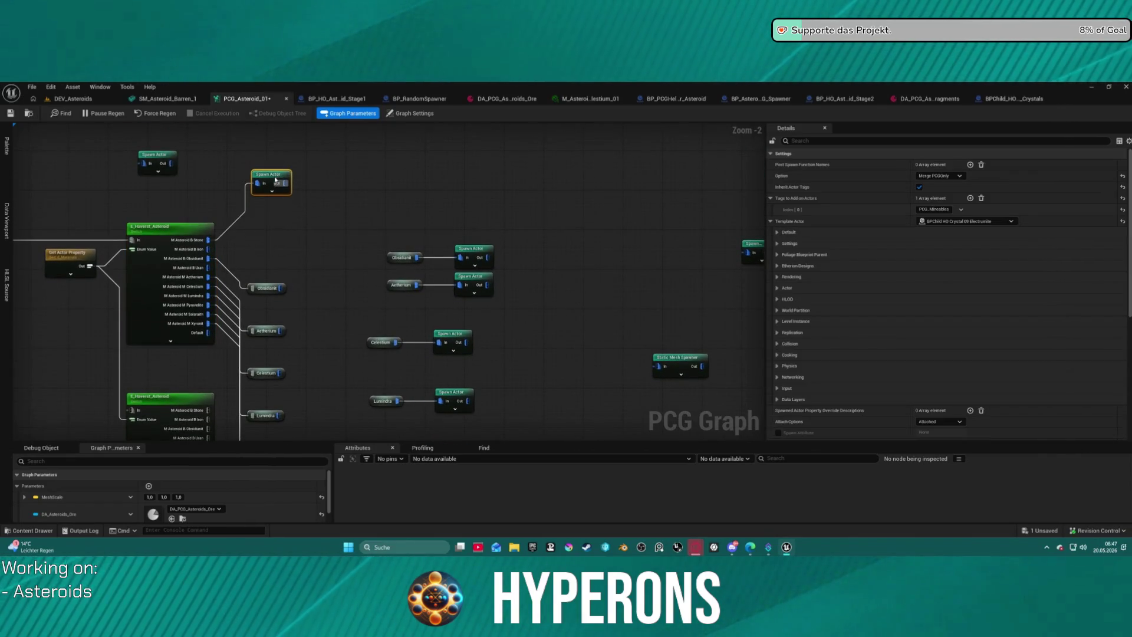
{"action": "left_click", "coordinate": [155, 158]}
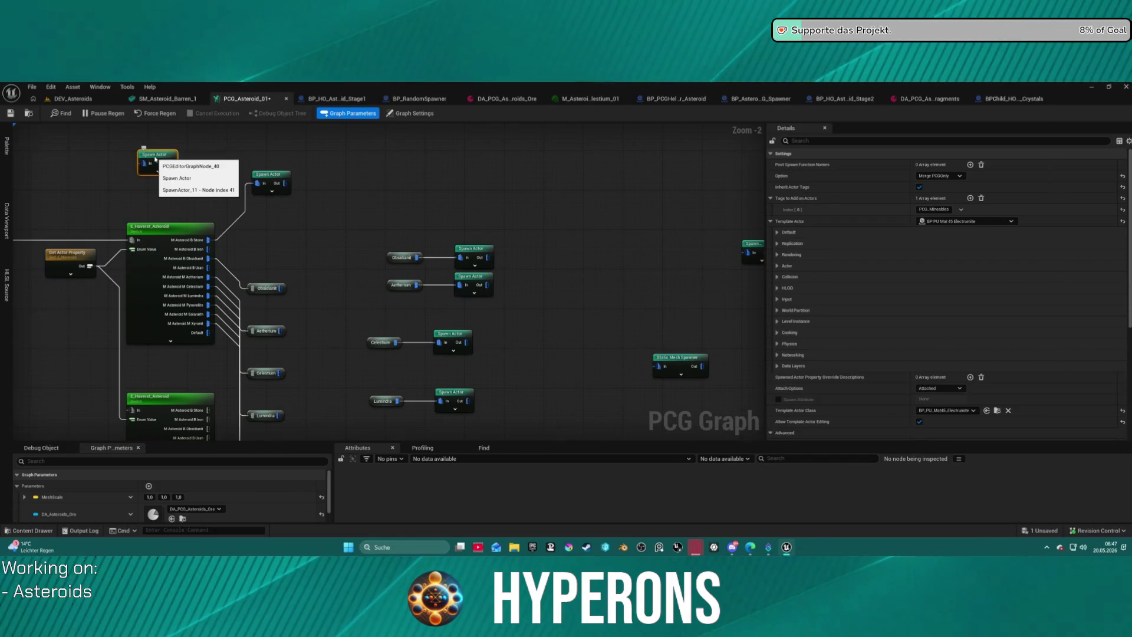
{"action": "left_click_drag", "start_coordinate": [156, 161], "coordinate": [521, 233]}
Step: Stack that Spawn Actor below the Aetherium one and shift the Aetherium group right
{"action": "mouse_move", "coordinate": [550, 310]}
{"action": "left_mouse_down"}
{"action": "mouse_move", "coordinate": [361, 245]}
{"action": "mouse_move", "coordinate": [356, 265]}
{"action": "mouse_move", "coordinate": [424, 229]}
{"action": "left_mouse_up"}
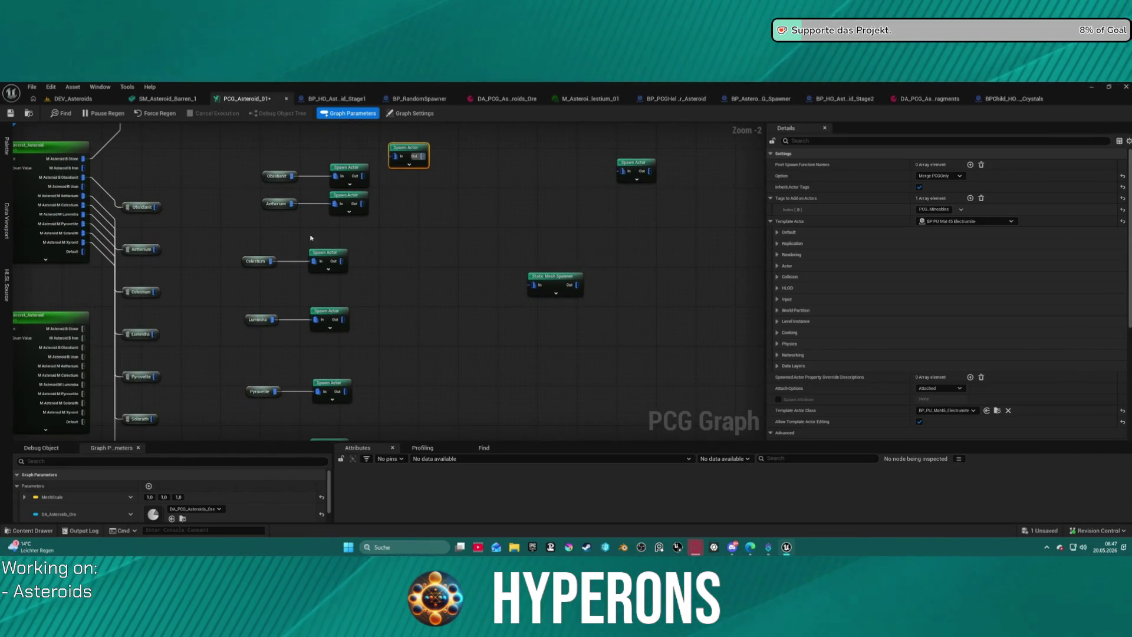
{"action": "mouse_move", "coordinate": [413, 148]}
{"action": "left_mouse_down"}
{"action": "mouse_move", "coordinate": [390, 192]}
{"action": "mouse_move", "coordinate": [354, 218]}
{"action": "left_mouse_up"}
{"action": "mouse_move", "coordinate": [256, 188]}
{"action": "left_mouse_down"}
{"action": "mouse_move", "coordinate": [381, 239]}
{"action": "mouse_move", "coordinate": [513, 172]}
{"action": "mouse_move", "coordinate": [486, 208]}
{"action": "mouse_move", "coordinate": [356, 278]}
{"action": "mouse_move", "coordinate": [336, 146]}
{"action": "mouse_move", "coordinate": [276, 339]}
{"action": "mouse_move", "coordinate": [386, 407]}
{"action": "left_mouse_up"}
{"action": "left_click_drag", "start_coordinate": [478, 196], "coordinate": [450, 411]}
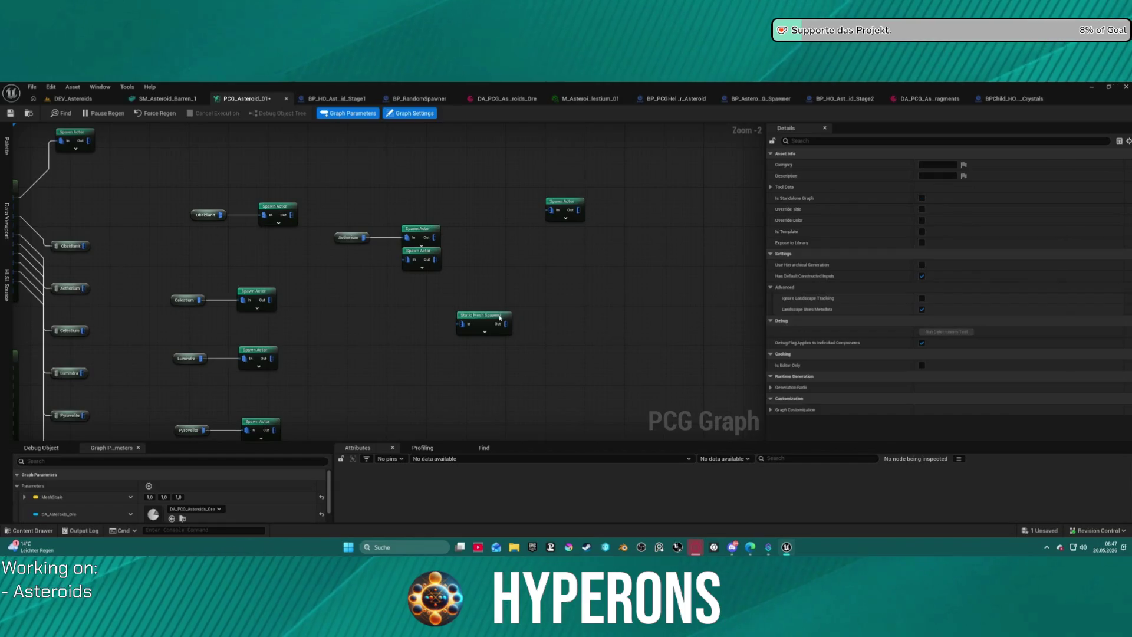
{"action": "left_click", "coordinate": [494, 383]}
{"action": "left_click_drag", "start_coordinate": [202, 209], "coordinate": [197, 142]}
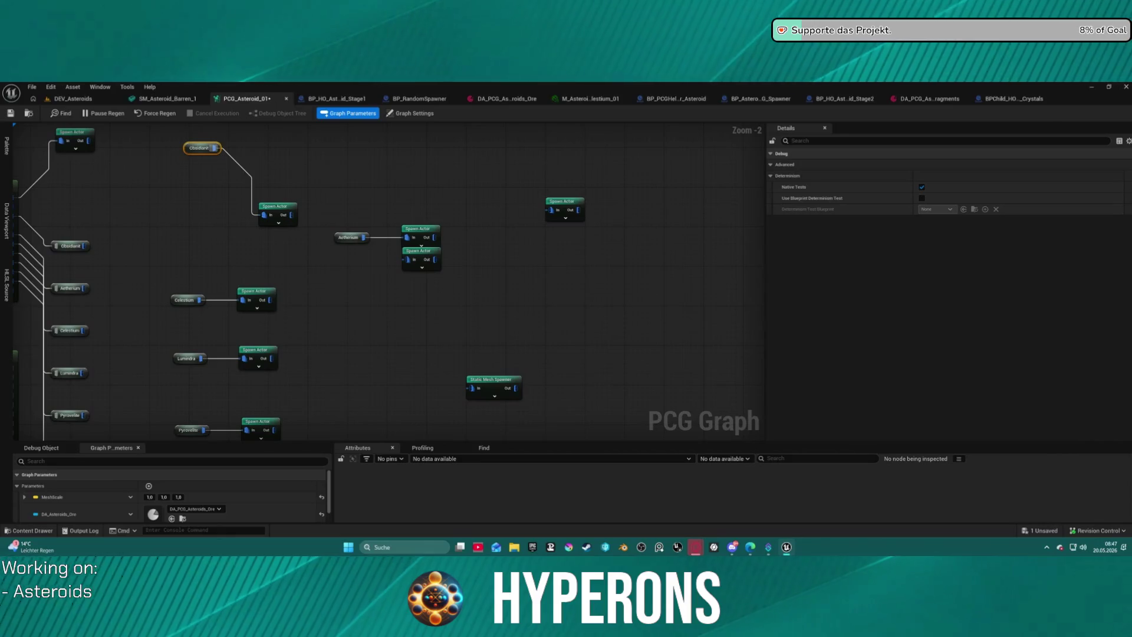
{"action": "mouse_move", "coordinate": [278, 211]}
{"action": "left_mouse_down"}
{"action": "mouse_move", "coordinate": [277, 142]}
{"action": "mouse_move", "coordinate": [363, 146]}
{"action": "left_mouse_up"}
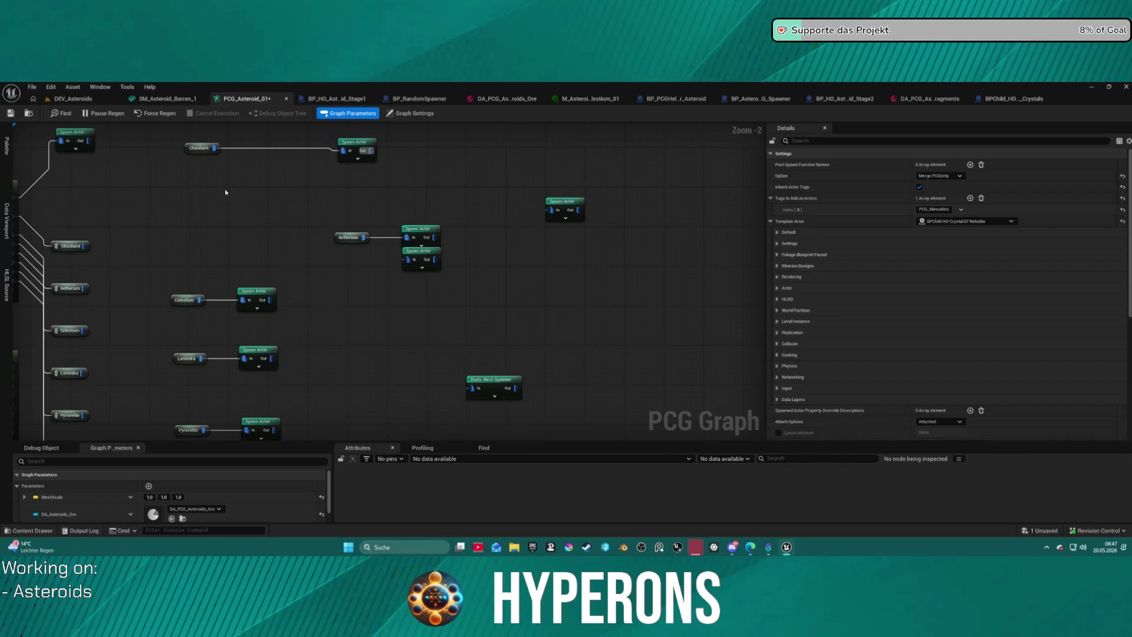
{"action": "key", "text": "ctrl+v"}
{"action": "left_click_drag", "start_coordinate": [260, 192], "coordinate": [285, 195]}
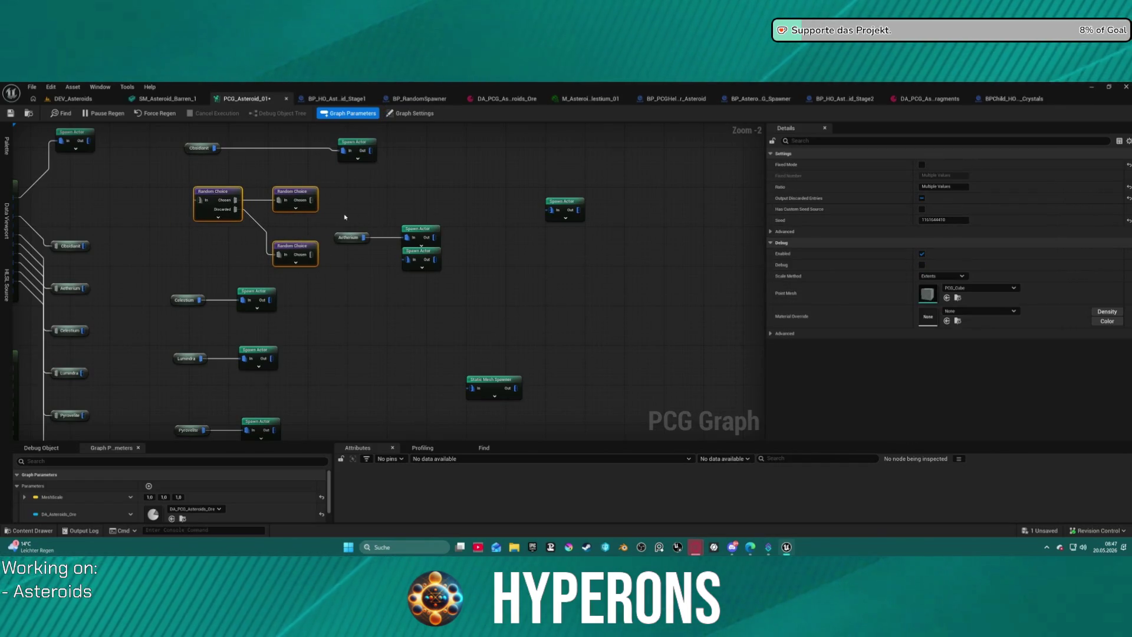
{"action": "mouse_move", "coordinate": [347, 240]}
{"action": "left_mouse_down"}
{"action": "mouse_move", "coordinate": [176, 201]}
{"action": "mouse_move", "coordinate": [201, 201]}
{"action": "left_mouse_up"}
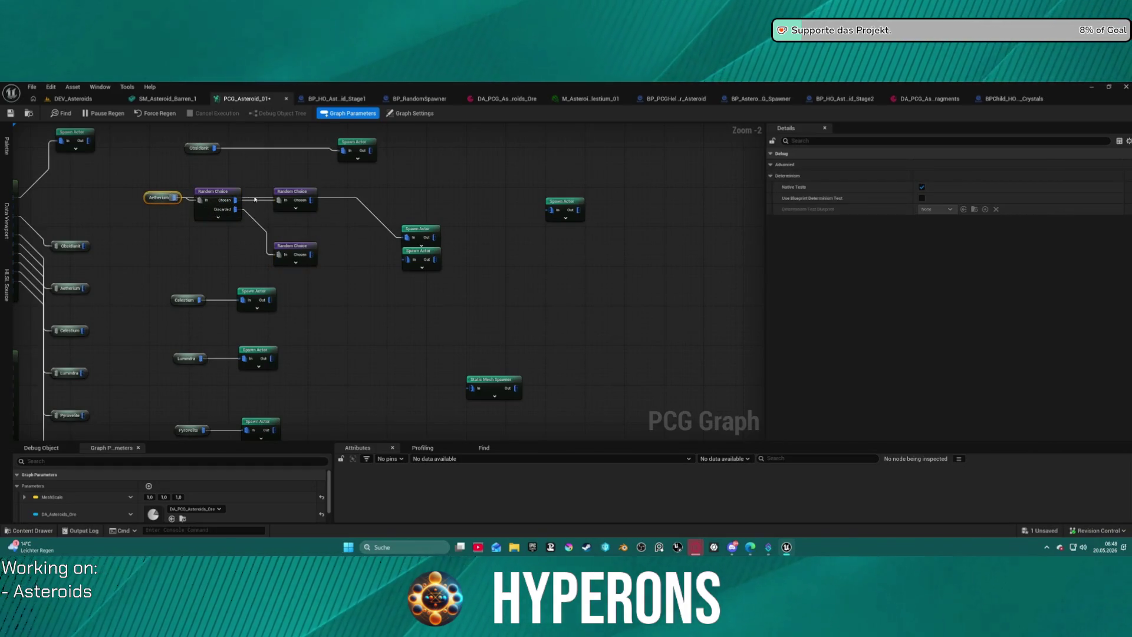
{"action": "left_click", "coordinate": [354, 201]}
{"action": "left_click", "coordinate": [420, 250]}
{"action": "mouse_move", "coordinate": [311, 200]}
{"action": "left_mouse_down"}
{"action": "mouse_move", "coordinate": [405, 245]}
{"action": "mouse_move", "coordinate": [406, 259]}
{"action": "mouse_move", "coordinate": [320, 259]}
{"action": "mouse_move", "coordinate": [408, 261]}
{"action": "mouse_move", "coordinate": [433, 247]}
{"action": "mouse_move", "coordinate": [429, 265]}
{"action": "left_mouse_up"}
{"action": "left_click", "coordinate": [292, 245]}
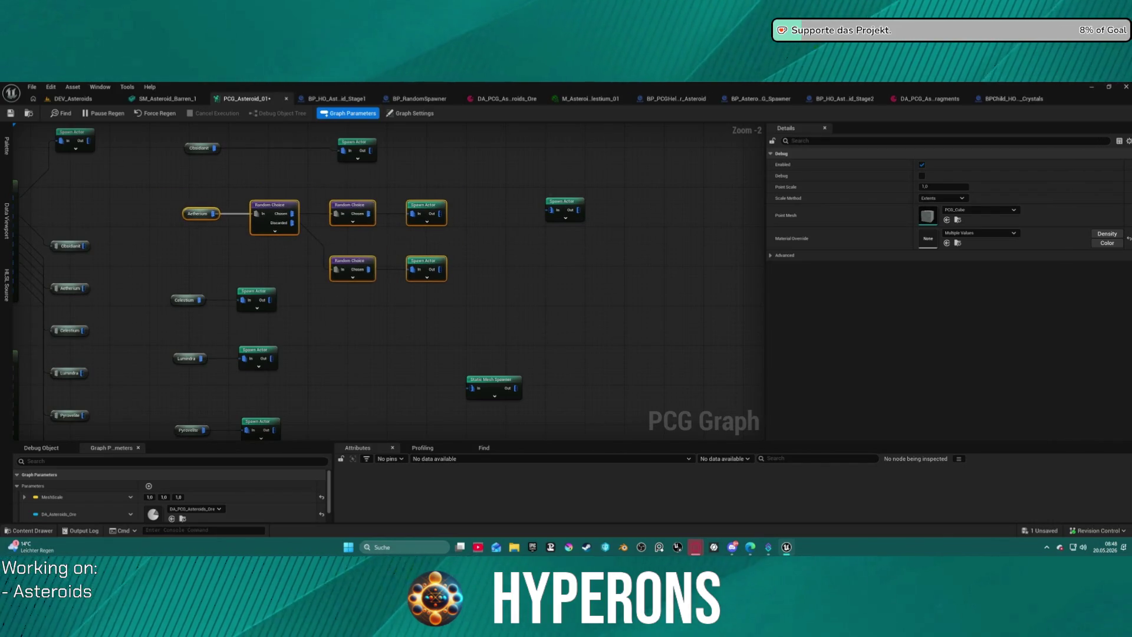
{"action": "mouse_move", "coordinate": [331, 390]}
{"action": "left_mouse_down"}
{"action": "mouse_move", "coordinate": [331, 243]}
{"action": "mouse_move", "coordinate": [346, 201]}
{"action": "mouse_move", "coordinate": [363, 268]}
{"action": "mouse_move", "coordinate": [336, 318]}
{"action": "left_mouse_up"}
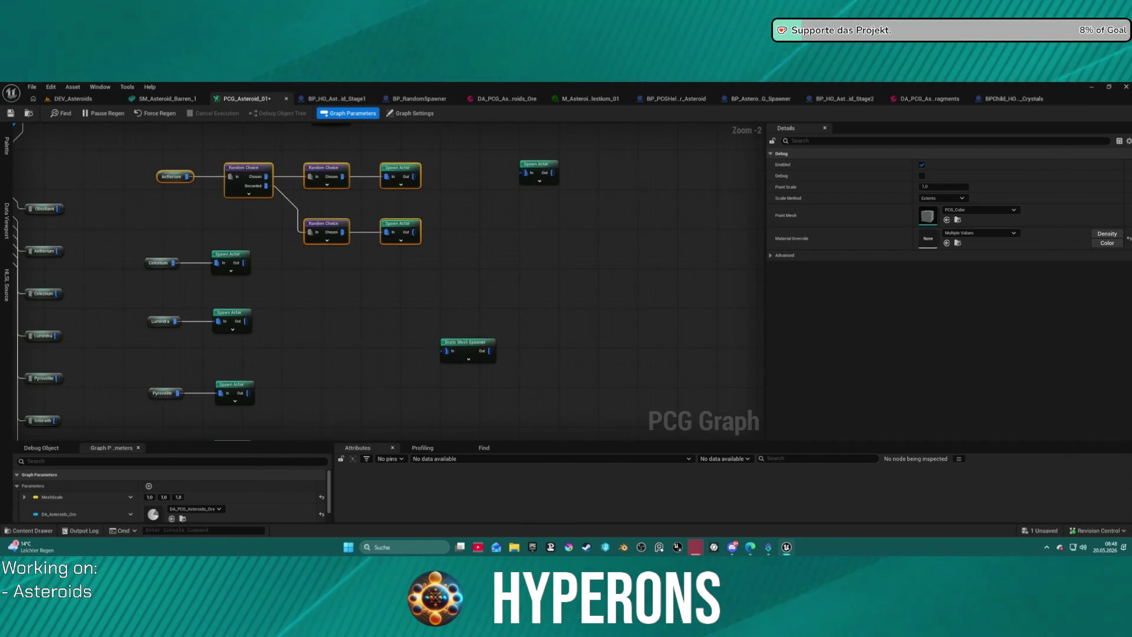
Step: Compare the ratios of the Xyronit branch's upper and lower Random Choice nodes
{"action": "left_click_drag", "start_coordinate": [313, 436], "coordinate": [348, 233]}
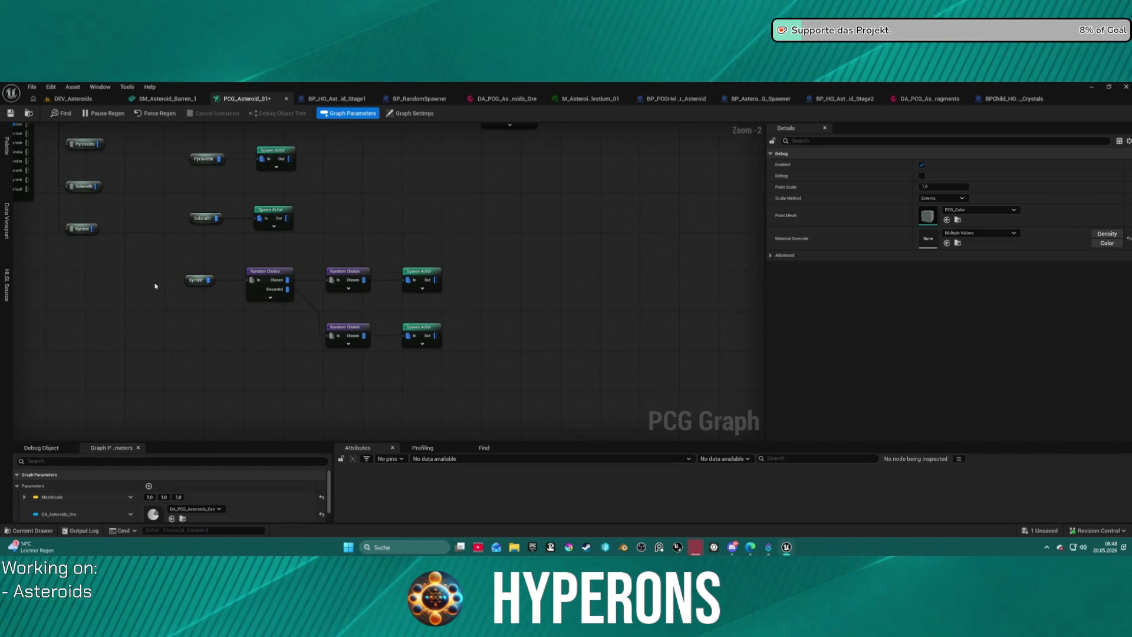
{"action": "left_click", "coordinate": [343, 277]}
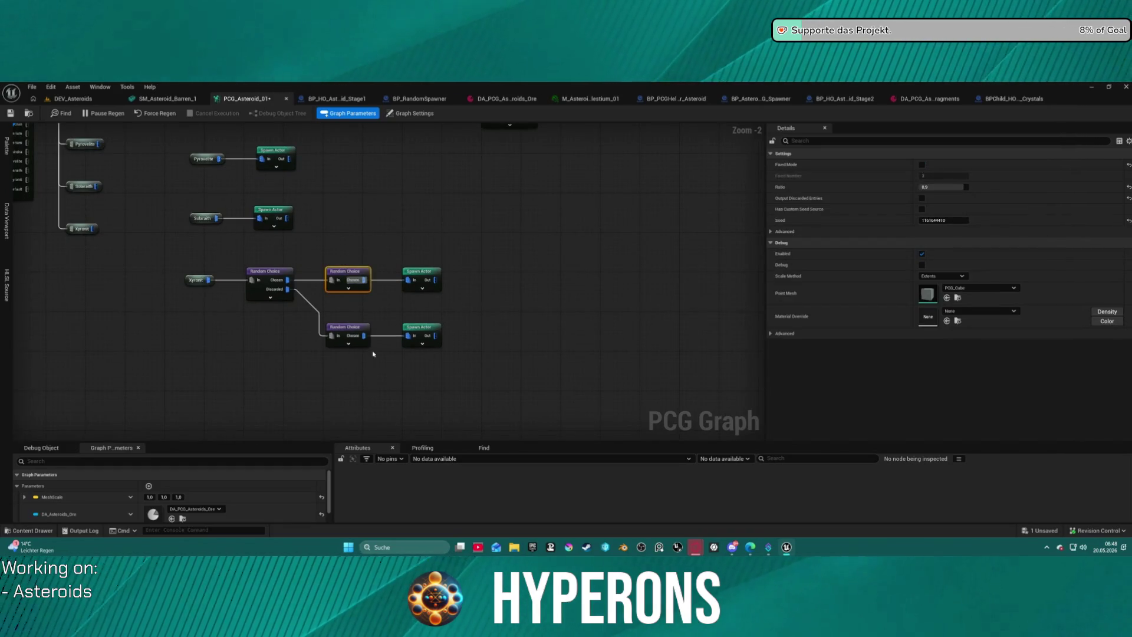
{"action": "left_click", "coordinate": [352, 328]}
Step: Marquee-select the Aetherium branch nodes and move them slightly higher
{"action": "mouse_move", "coordinate": [393, 255]}
{"action": "left_mouse_down"}
{"action": "mouse_move", "coordinate": [372, 409]}
{"action": "mouse_move", "coordinate": [311, 390]}
{"action": "left_mouse_up"}
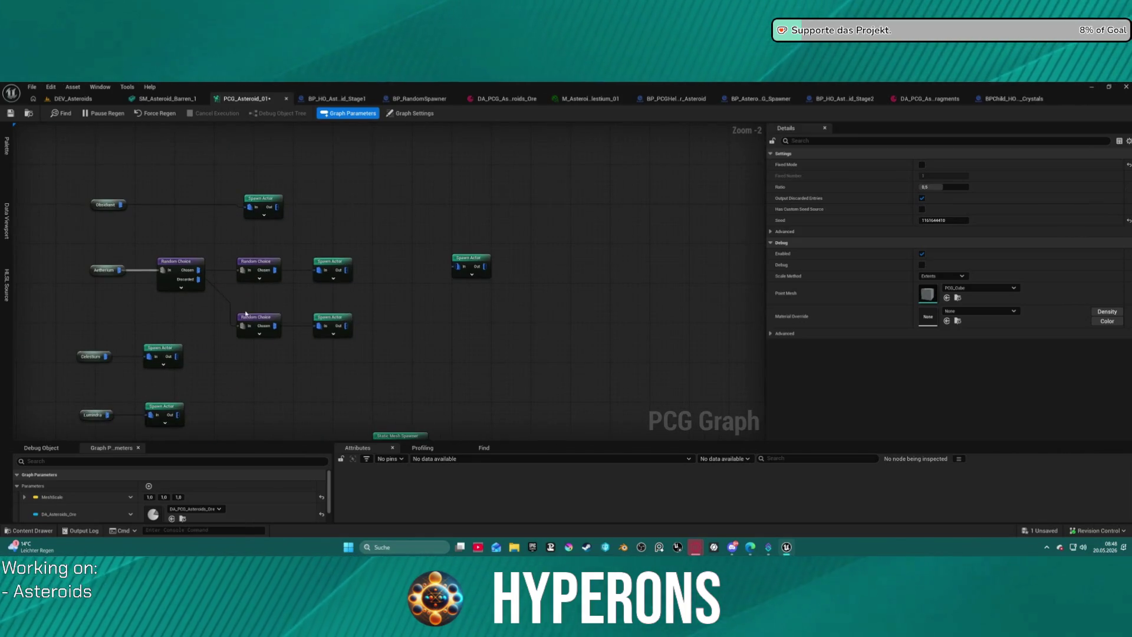
{"action": "mouse_move", "coordinate": [214, 365]}
{"action": "left_mouse_down"}
{"action": "mouse_move", "coordinate": [202, 352]}
{"action": "mouse_move", "coordinate": [200, 265]}
{"action": "mouse_move", "coordinate": [376, 225]}
{"action": "mouse_move", "coordinate": [324, 284]}
{"action": "mouse_move", "coordinate": [359, 285]}
{"action": "mouse_move", "coordinate": [314, 323]}
{"action": "left_mouse_up"}
{"action": "scroll", "coordinate": [359, 285], "scroll_direction": "down", "scroll_amount": 2}
{"action": "left_click_drag", "start_coordinate": [211, 198], "coordinate": [404, 306]}
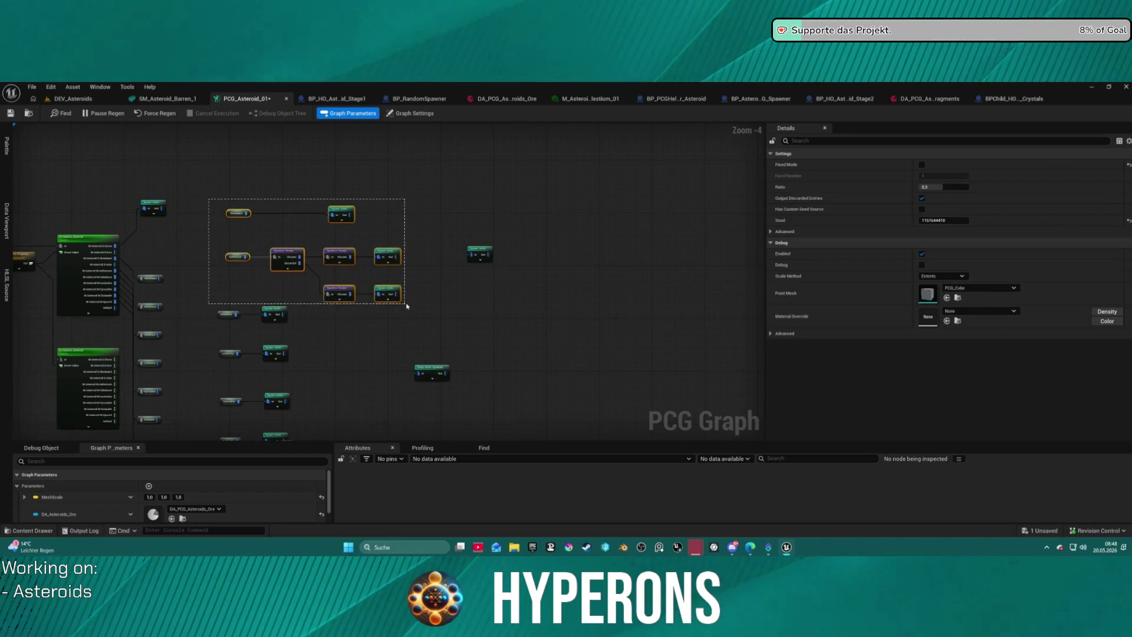
{"action": "left_click_drag", "start_coordinate": [287, 259], "coordinate": [274, 217]}
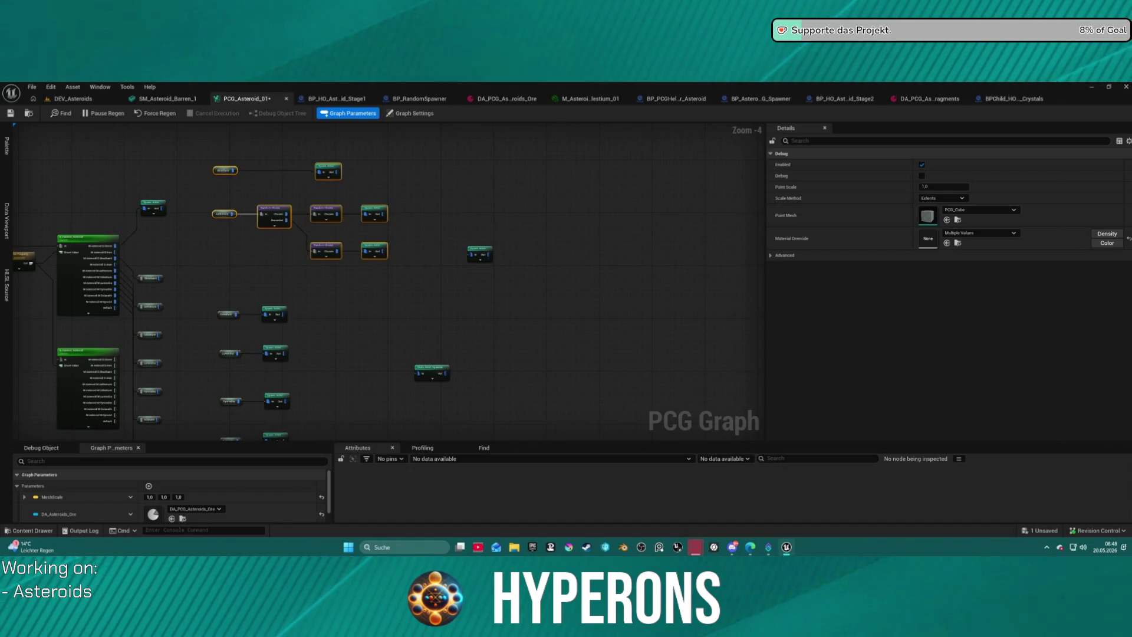
{"action": "left_click_drag", "start_coordinate": [323, 305], "coordinate": [348, 362]}
{"action": "mouse_move", "coordinate": [245, 199]}
{"action": "left_mouse_down"}
{"action": "mouse_move", "coordinate": [404, 324]}
{"action": "mouse_move", "coordinate": [400, 314]}
{"action": "left_mouse_up"}
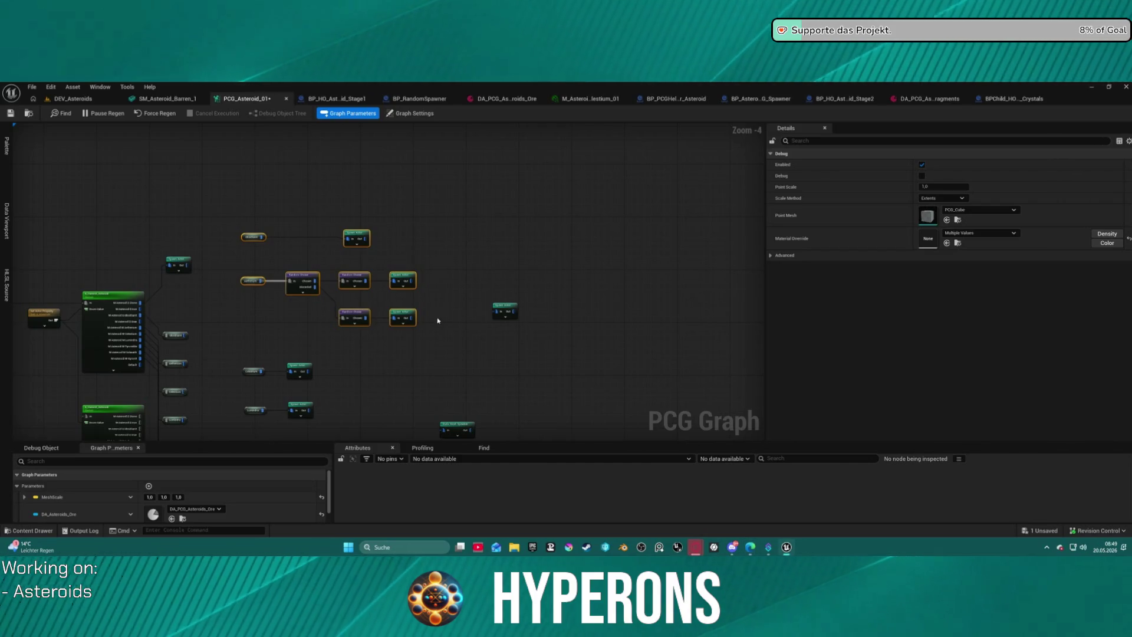
Step: Save the graph and paste a copy of a Random Choice node near Celestium
{"action": "key", "text": "ctrl+s"}
{"action": "left_click", "coordinate": [411, 113]}
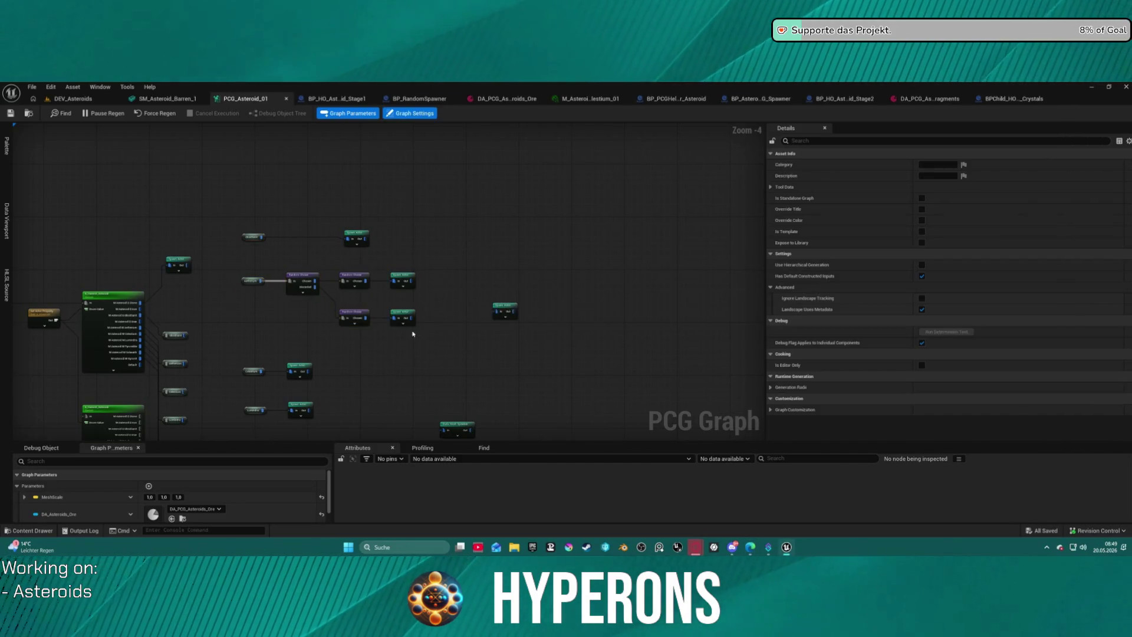
{"action": "scroll", "coordinate": [296, 221], "scroll_direction": "up", "scroll_amount": 4}
{"action": "left_click_drag", "start_coordinate": [299, 225], "coordinate": [412, 265]}
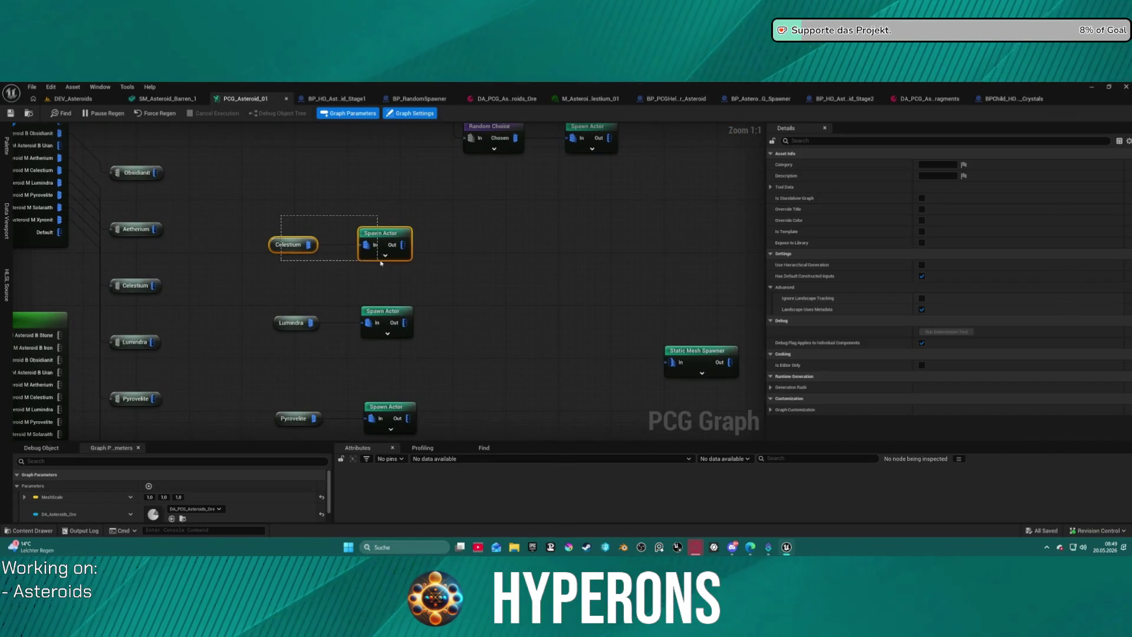
{"action": "scroll", "coordinate": [312, 298], "scroll_direction": "down", "scroll_amount": 2}
{"action": "left_click", "coordinate": [313, 203]}
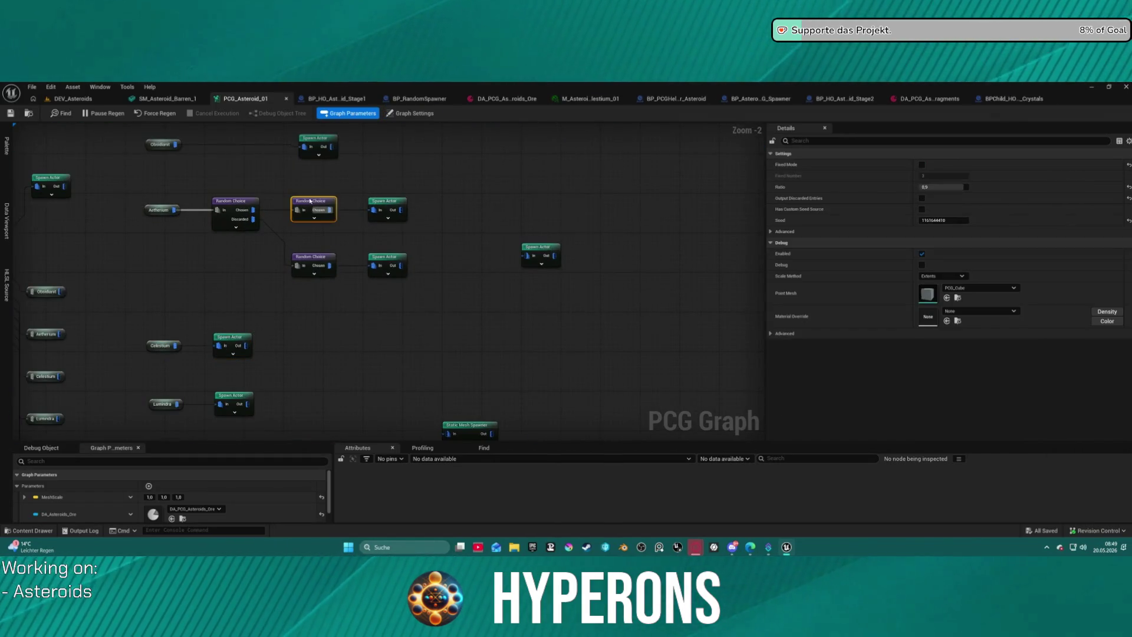
{"action": "key", "text": "ctrl+c"}
{"action": "key", "text": "ctrl+v"}
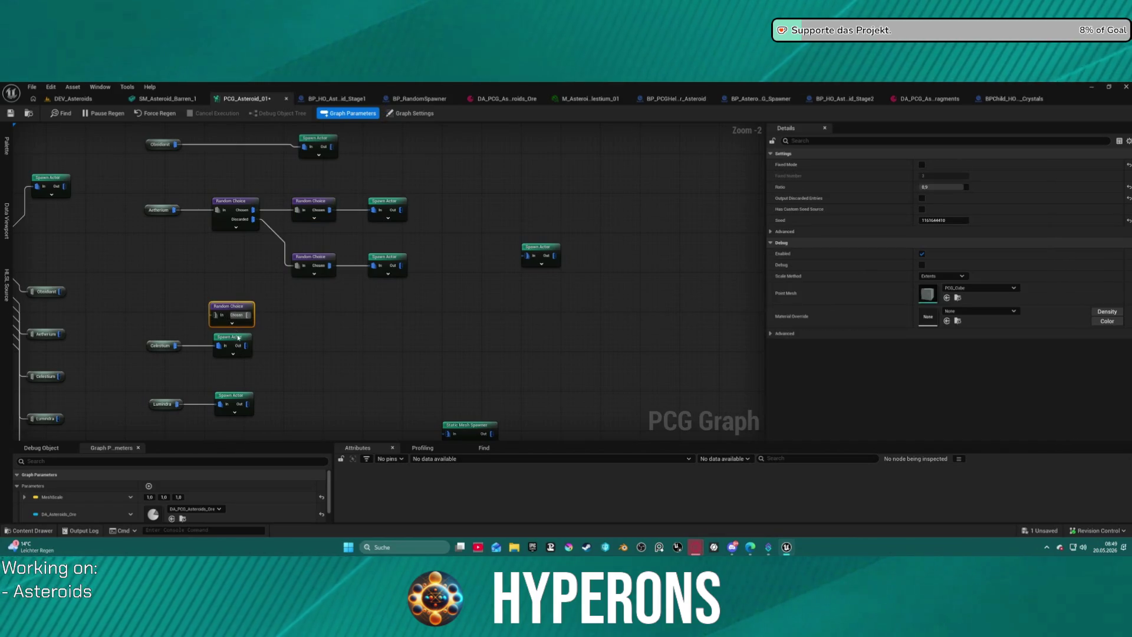
Step: Wire Celestium through the new Random Choice into its Spawn Actor, removing the direct wire
{"action": "left_click_drag", "start_coordinate": [231, 337], "coordinate": [306, 346]}
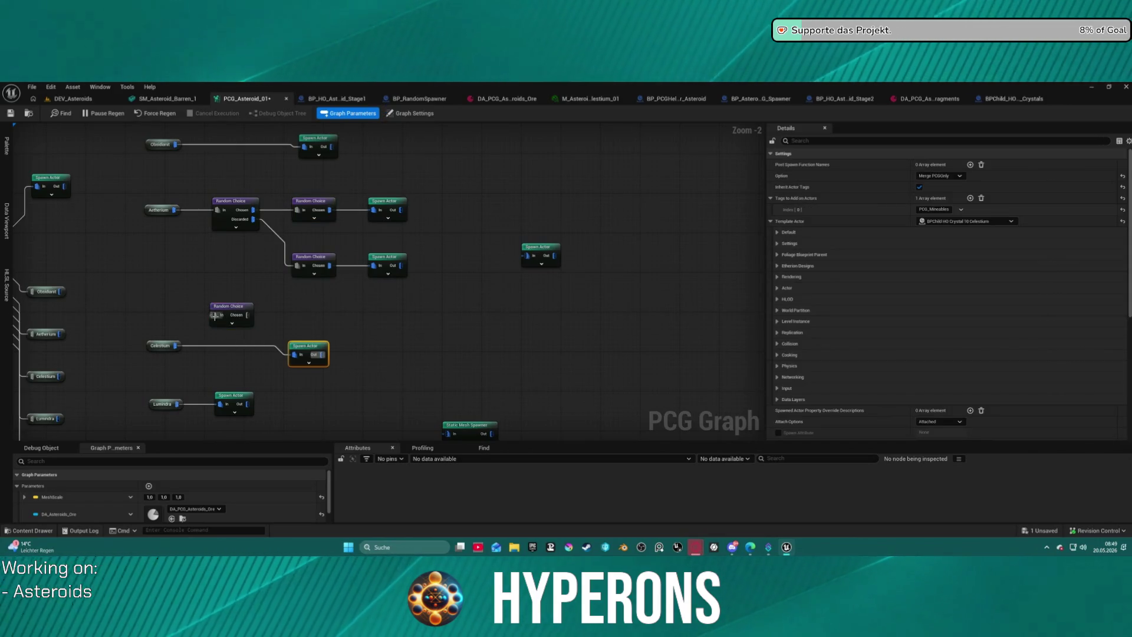
{"action": "left_click_drag", "start_coordinate": [215, 315], "coordinate": [176, 346]}
{"action": "left_click_drag", "start_coordinate": [248, 315], "coordinate": [295, 354]}
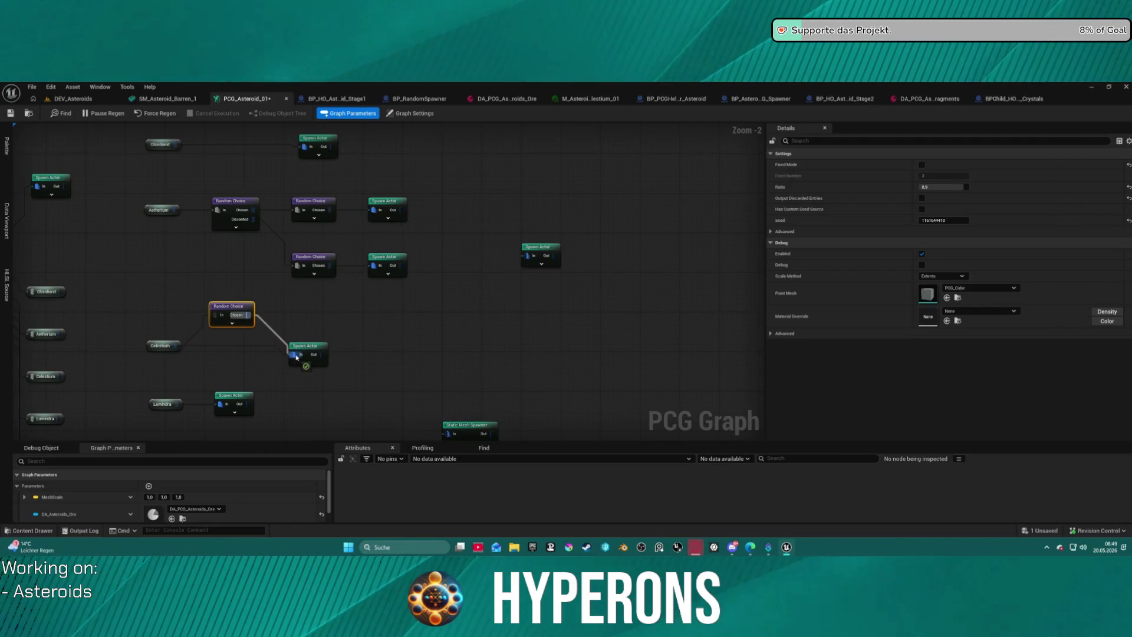
{"action": "left_click", "coordinate": [243, 348], "text": "alt"}
{"action": "left_click", "coordinate": [312, 354]}
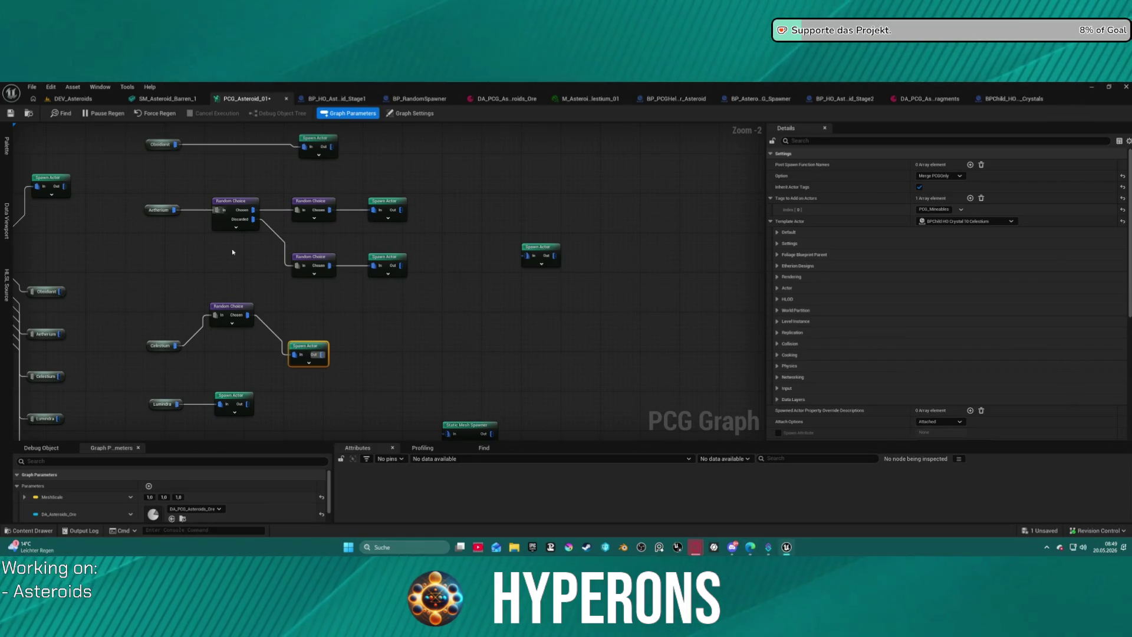
{"action": "left_click_drag", "start_coordinate": [236, 307], "coordinate": [240, 334]}
Step: Edit the new Random Choice's ratio and align the Celestium branch as a group
{"action": "left_click", "coordinate": [942, 186]}
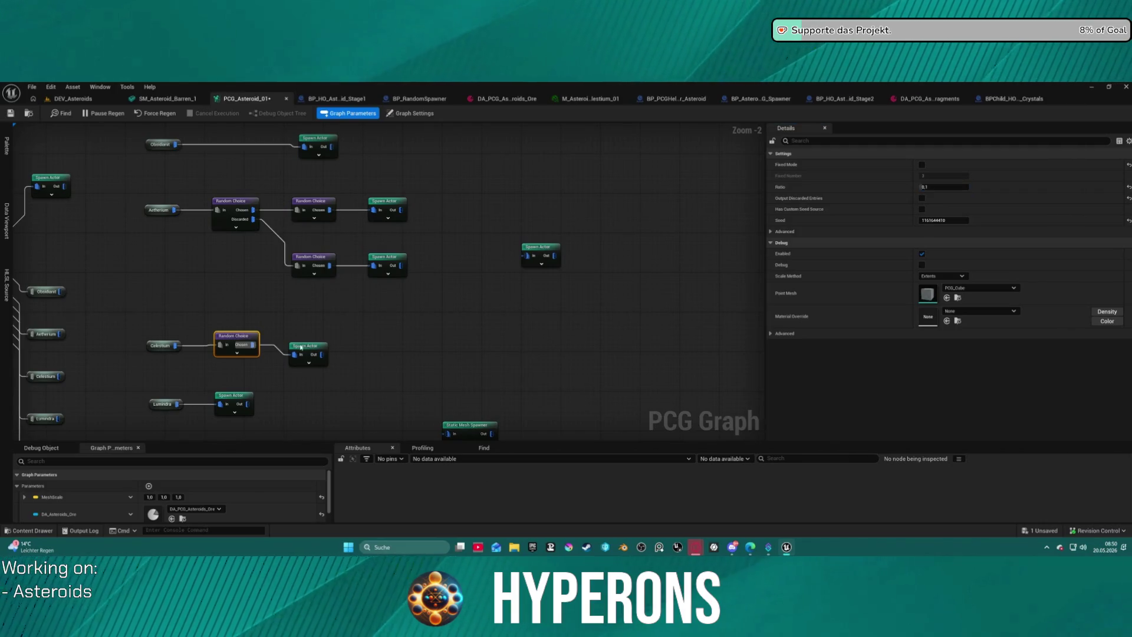
{"action": "left_click_drag", "start_coordinate": [301, 346], "coordinate": [301, 337]}
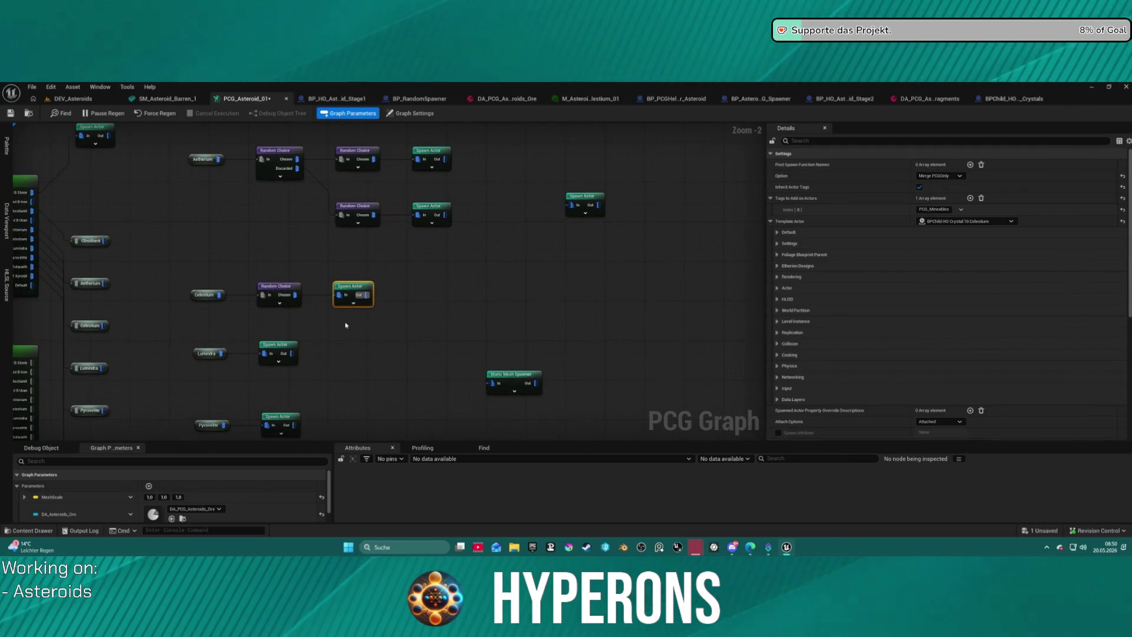
{"action": "left_click_drag", "start_coordinate": [176, 263], "coordinate": [362, 323]}
{"action": "left_click_drag", "start_coordinate": [355, 295], "coordinate": [365, 294]}
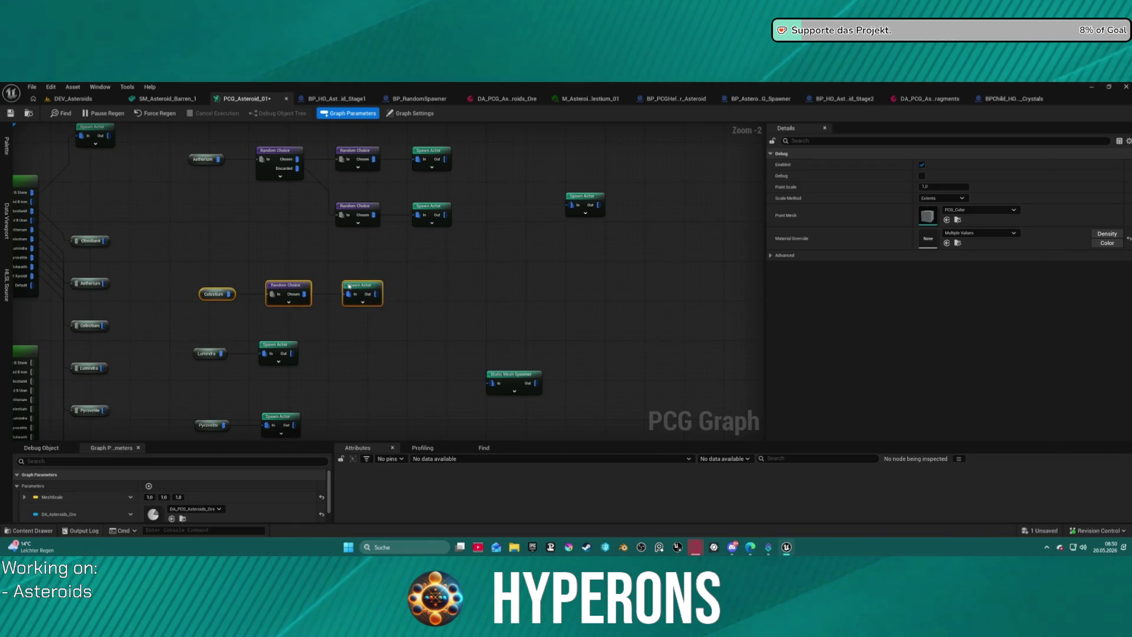
Step: Paste the three Aetherium Random Choice nodes beside Lumindra, moving its Spawn Actor right
{"action": "left_click_drag", "start_coordinate": [353, 339], "coordinate": [369, 255]}
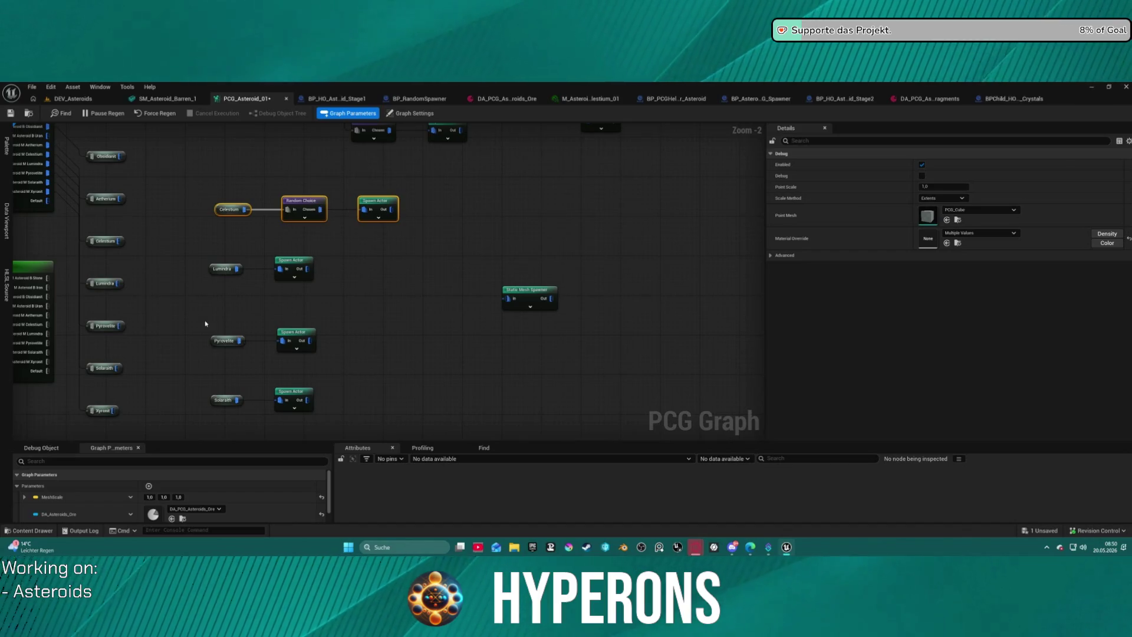
{"action": "left_click_drag", "start_coordinate": [395, 205], "coordinate": [346, 353]}
{"action": "mouse_move", "coordinate": [215, 202]}
{"action": "left_mouse_down"}
{"action": "mouse_move", "coordinate": [348, 307]}
{"action": "mouse_move", "coordinate": [389, 168]}
{"action": "left_mouse_up"}
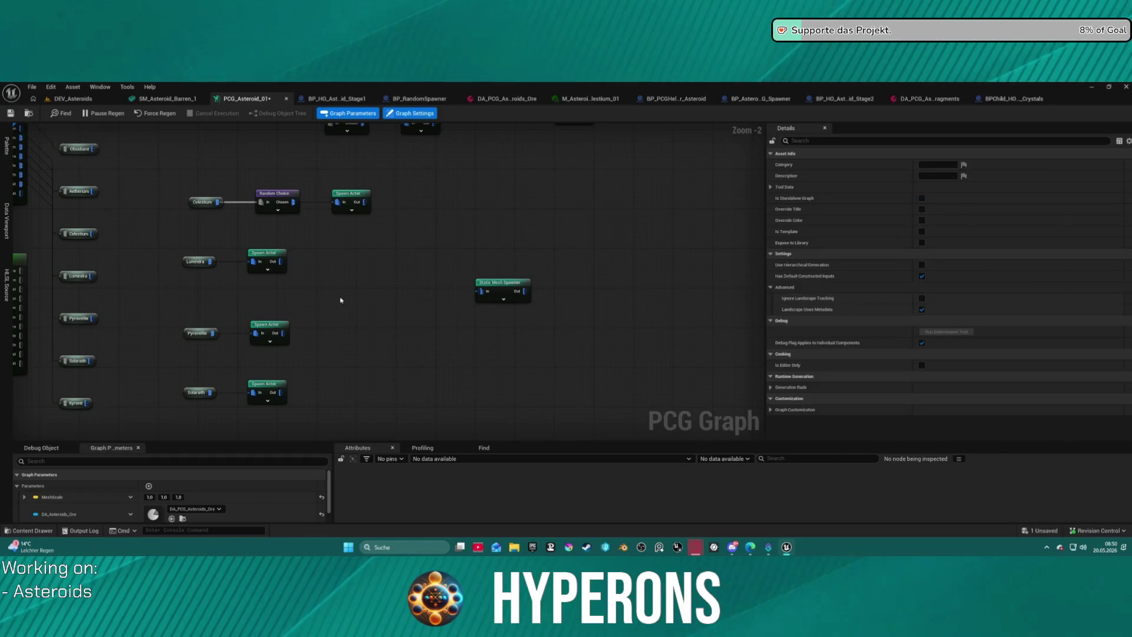
{"action": "key", "text": "ctrl+v"}
{"action": "left_click_drag", "start_coordinate": [273, 261], "coordinate": [461, 257]}
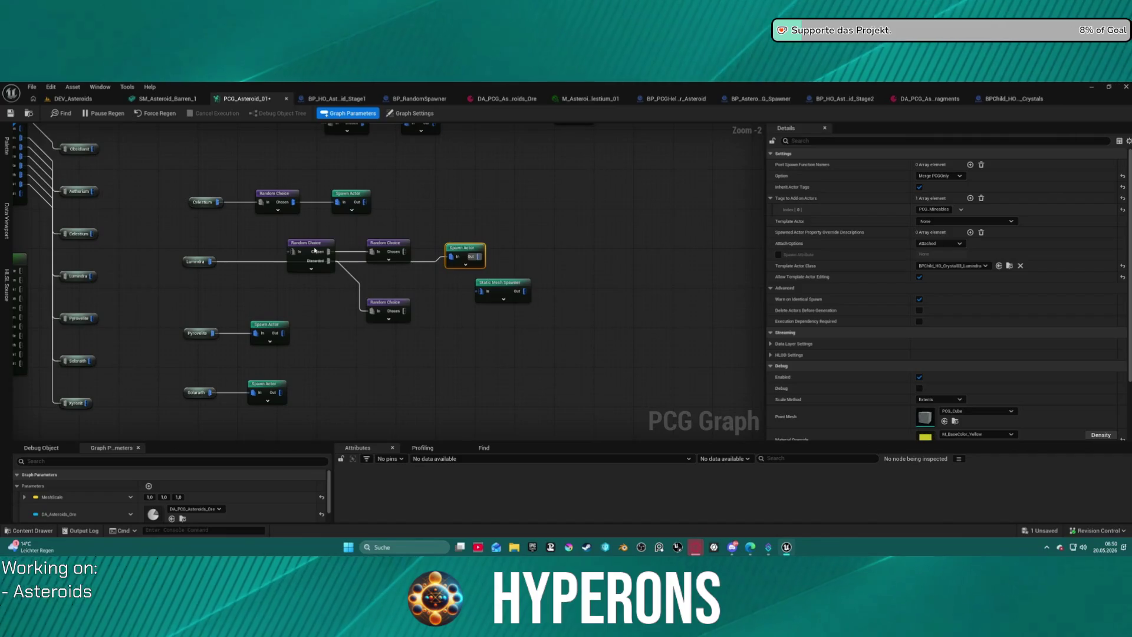
Step: Wire the pasted Random Choice's Chosen output into Lumindra's Spawn Actor
{"action": "left_click_drag", "start_coordinate": [192, 266], "coordinate": [194, 253]}
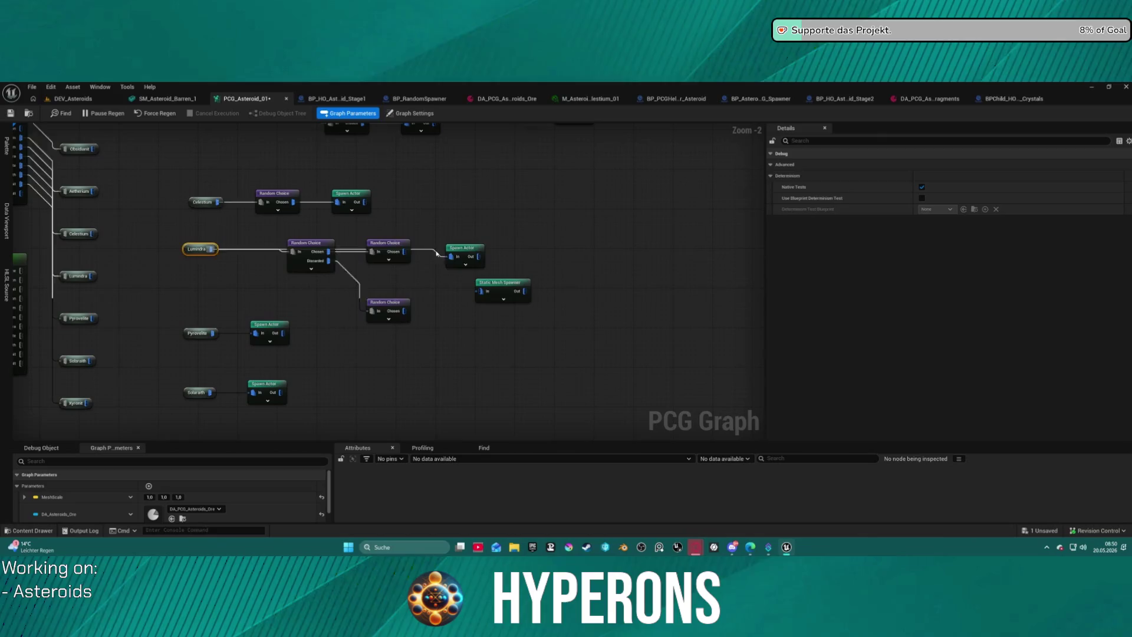
{"action": "left_click", "coordinate": [462, 253]}
{"action": "double_click", "coordinate": [416, 250]}
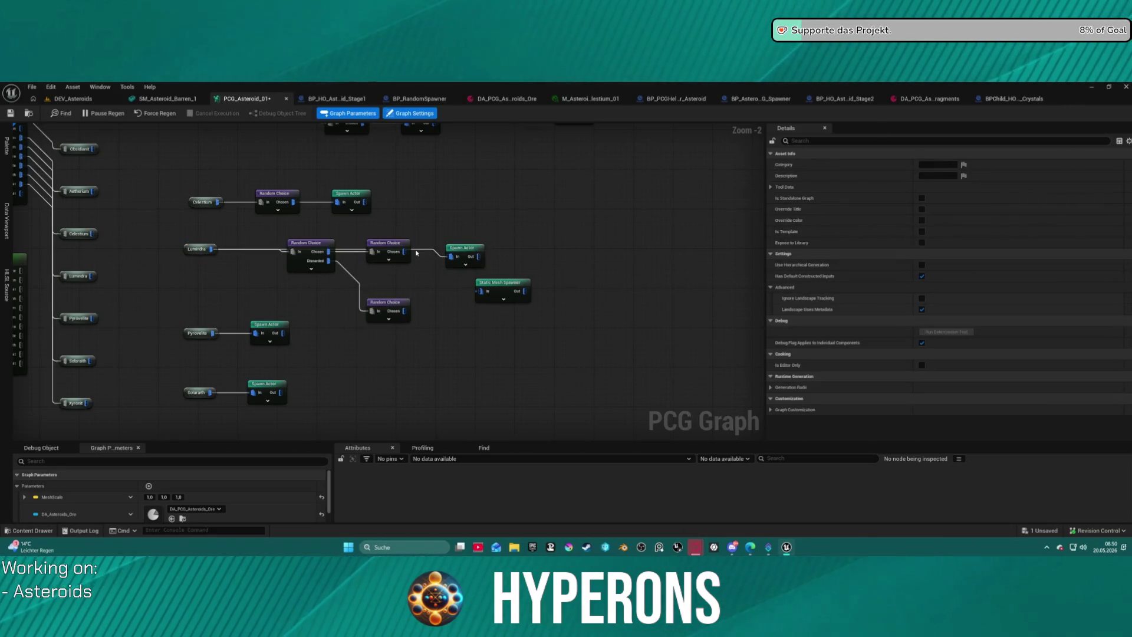
{"action": "key", "text": "Delete"}
{"action": "left_click_drag", "start_coordinate": [405, 251], "coordinate": [452, 259]}
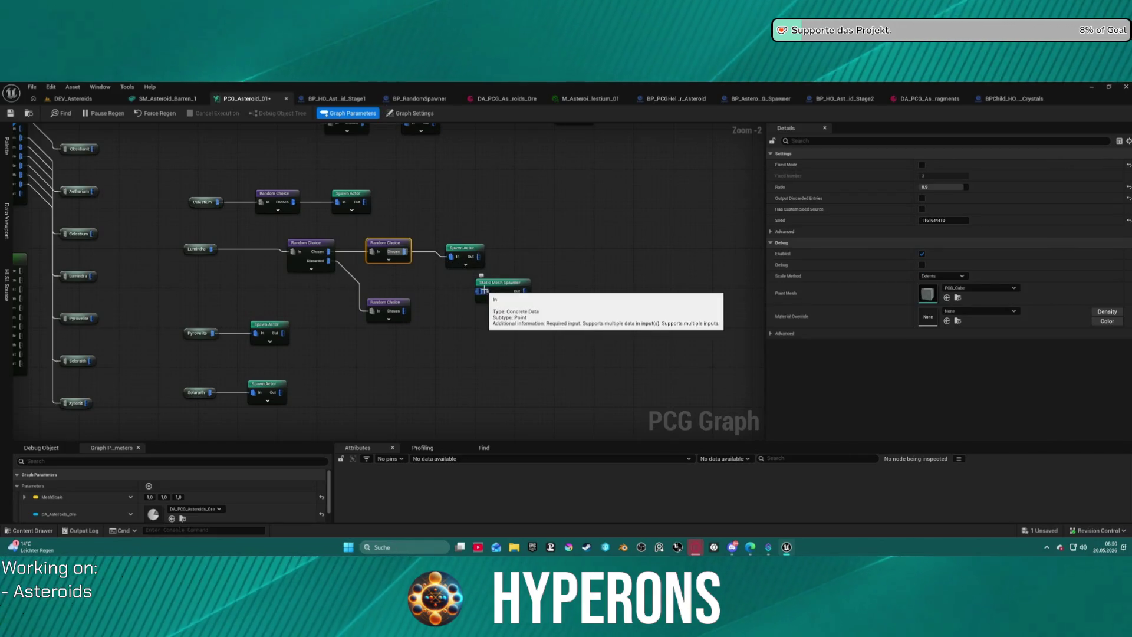
Step: Delete the unused Static Mesh Spawner and wire a second Spawn Actor to the lower Random Choice
{"action": "left_click", "coordinate": [523, 288]}
{"action": "key", "text": "Delete"}
{"action": "left_click", "coordinate": [465, 256]}
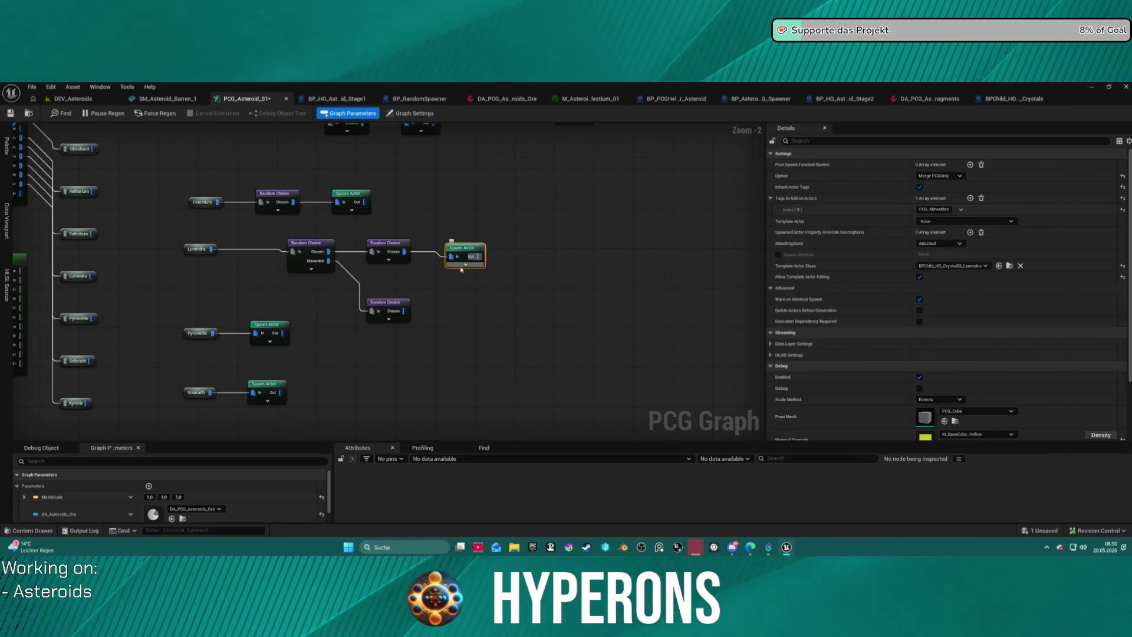
{"action": "left_click", "coordinate": [441, 309]}
{"action": "key", "text": "ctrl+v"}
{"action": "left_click_drag", "start_coordinate": [404, 311], "coordinate": [445, 314]}
Step: Straighten the Lumindra branch layout
{"action": "left_click", "coordinate": [463, 247]}
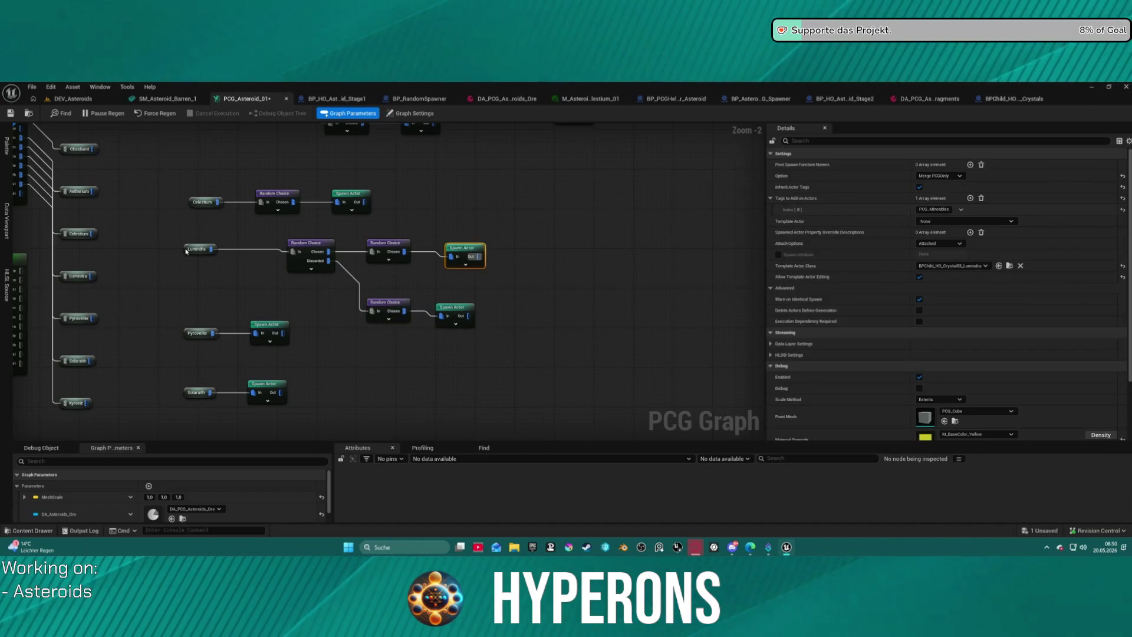
{"action": "left_click", "coordinate": [186, 251]}
{"action": "key", "text": "f"}
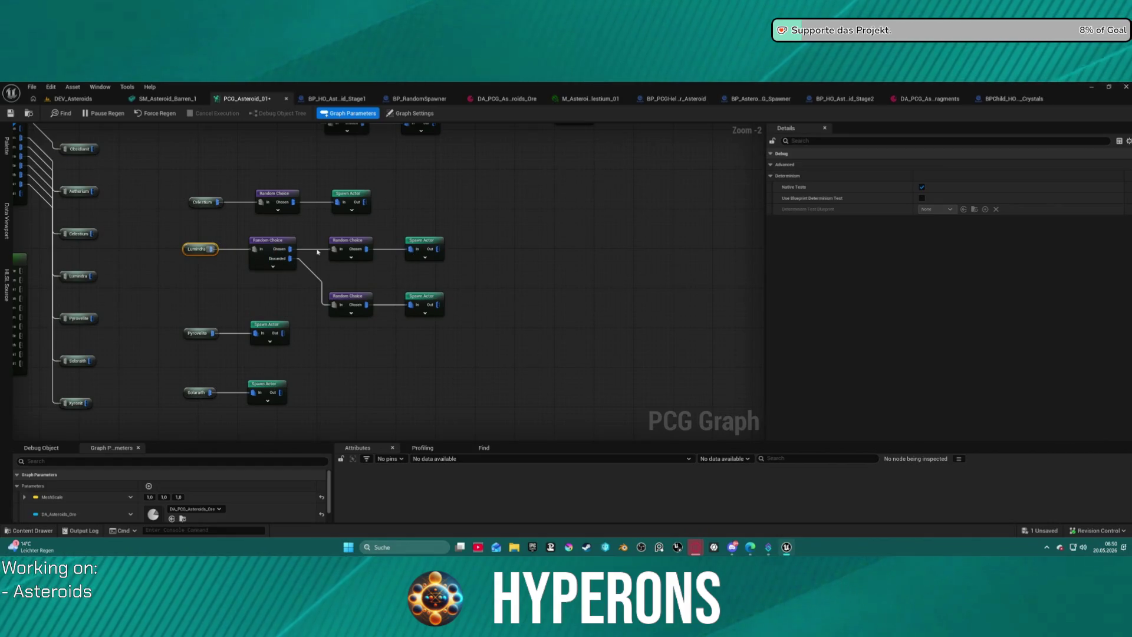
{"action": "scroll", "coordinate": [176, 177], "scroll_direction": "down", "scroll_amount": 4}
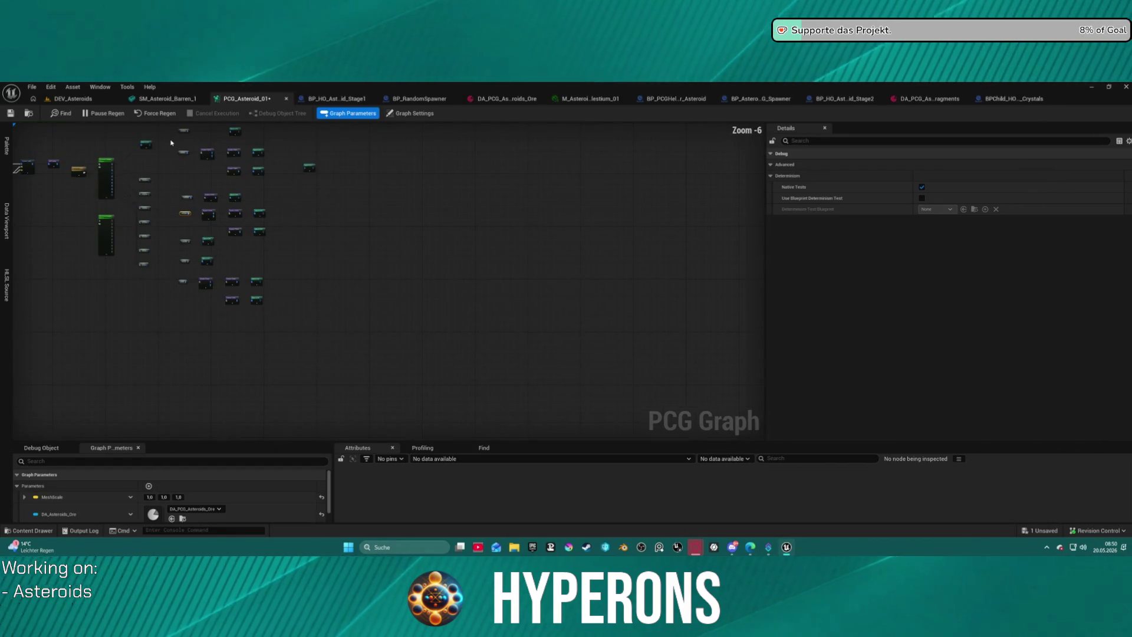
{"action": "left_click_drag", "start_coordinate": [173, 158], "coordinate": [199, 329]}
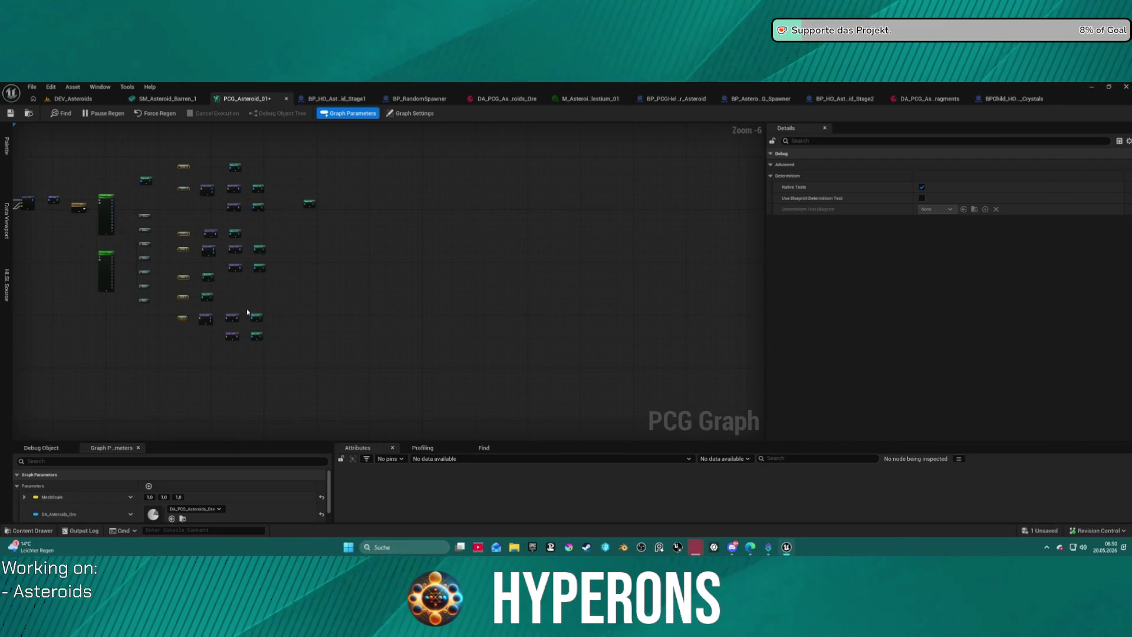
{"action": "scroll", "coordinate": [258, 275], "scroll_direction": "up", "scroll_amount": 5}
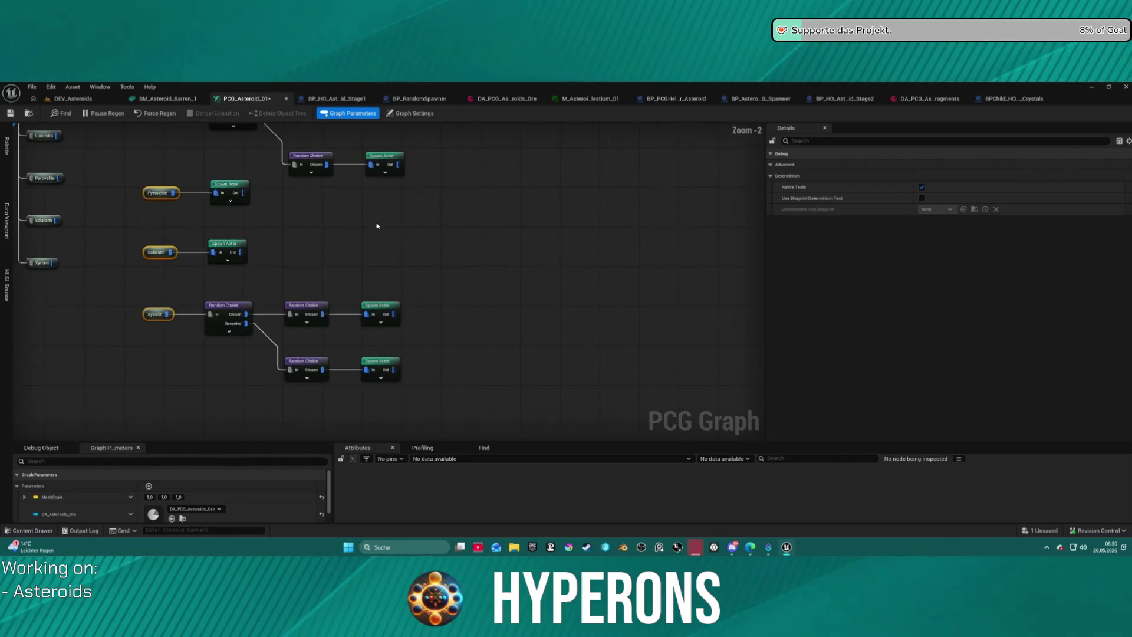
{"action": "mouse_move", "coordinate": [313, 204]}
{"action": "left_mouse_down"}
{"action": "mouse_move", "coordinate": [383, 334]}
{"action": "mouse_move", "coordinate": [370, 233]}
{"action": "left_mouse_up"}
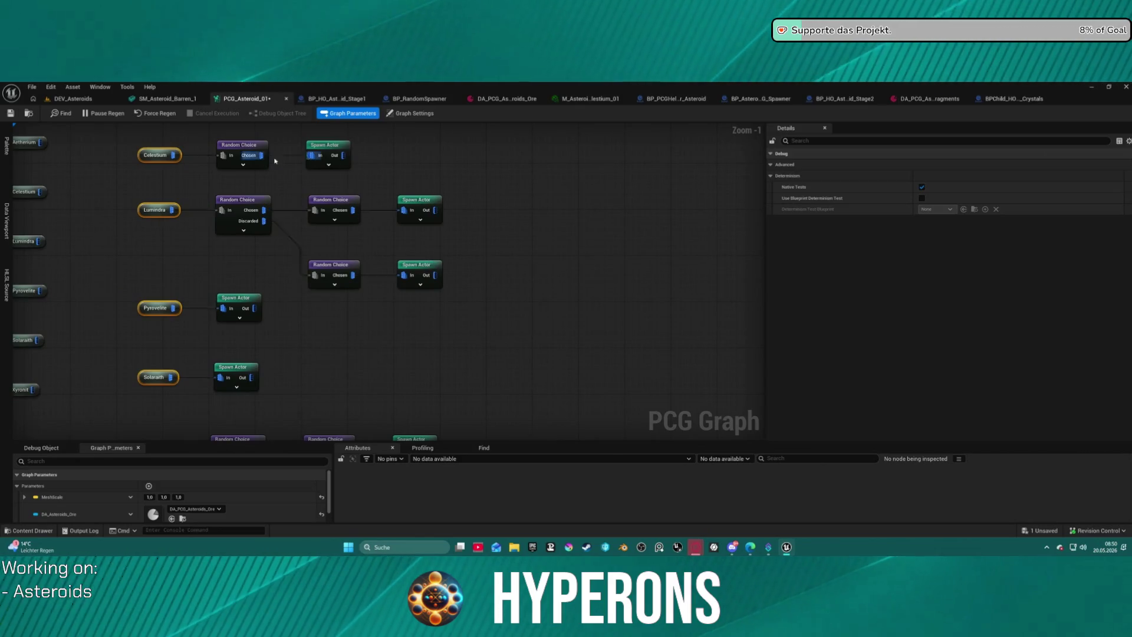
Step: Set the lower Lumindra Spawn Actor's class to BPChild_HO_Crystal06_Prismarion
{"action": "left_click", "coordinate": [419, 268]}
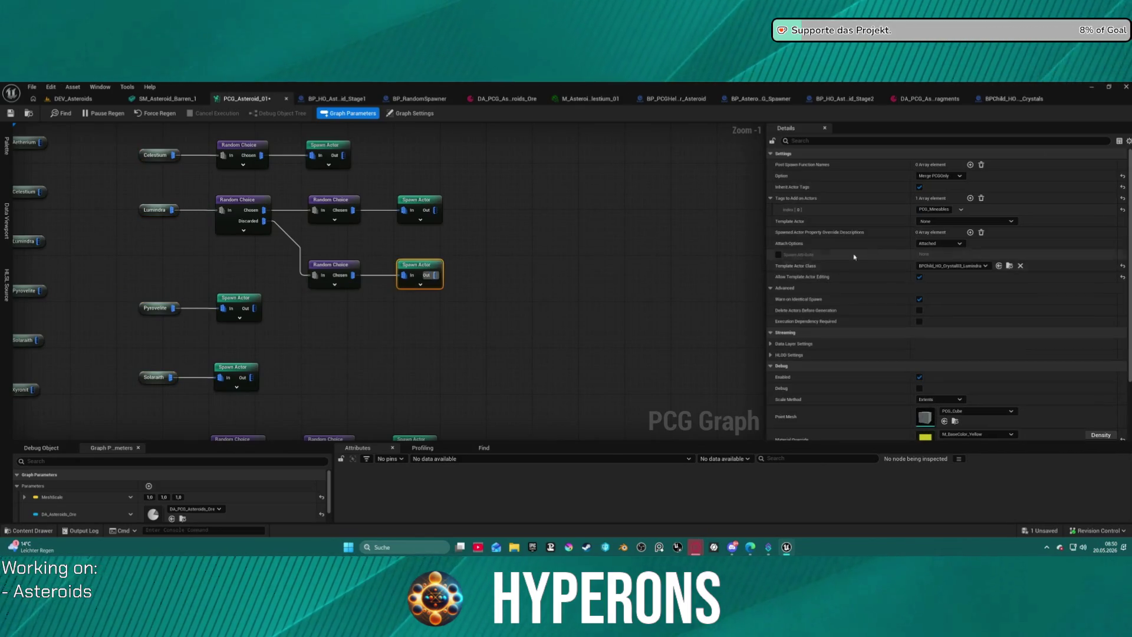
{"action": "left_click", "coordinate": [978, 266]}
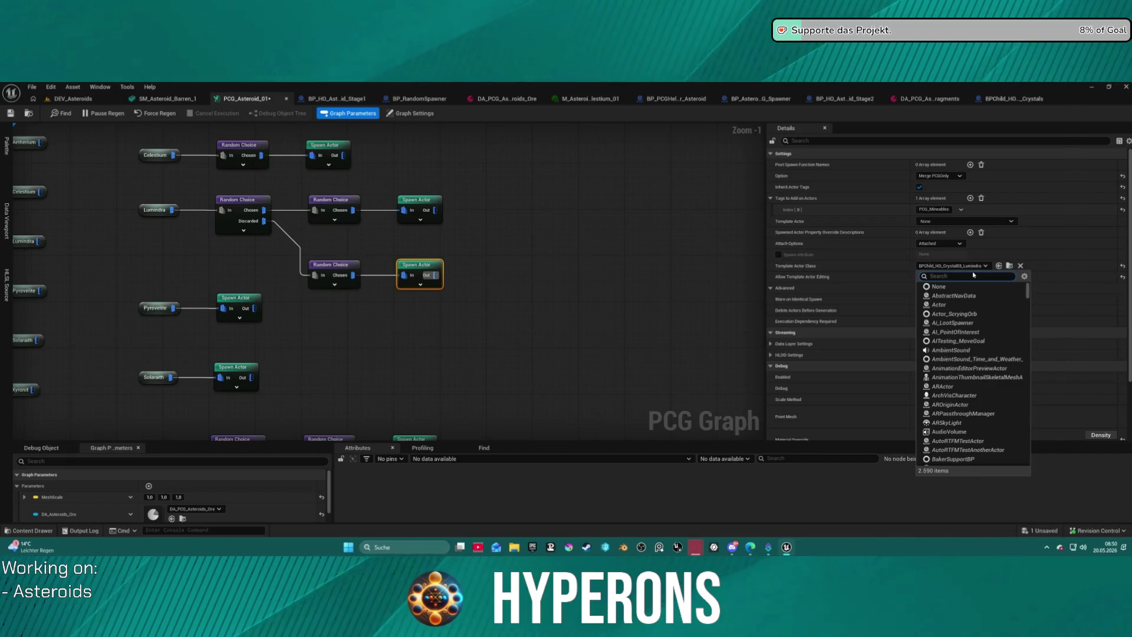
{"action": "type", "text": "Bris"}
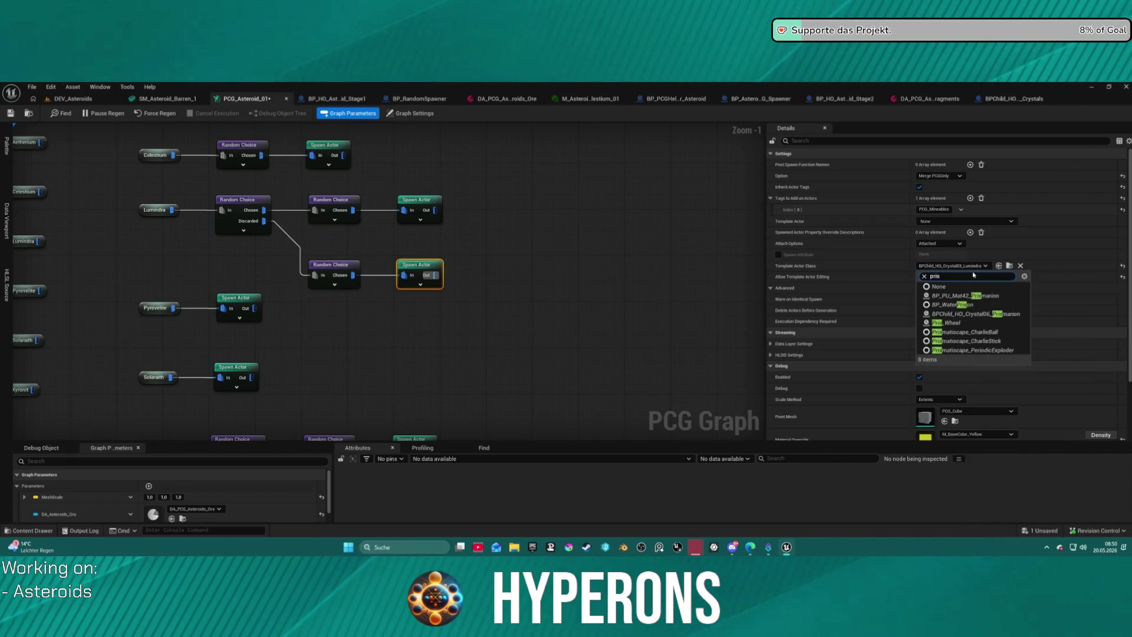
{"action": "left_click", "coordinate": [975, 313]}
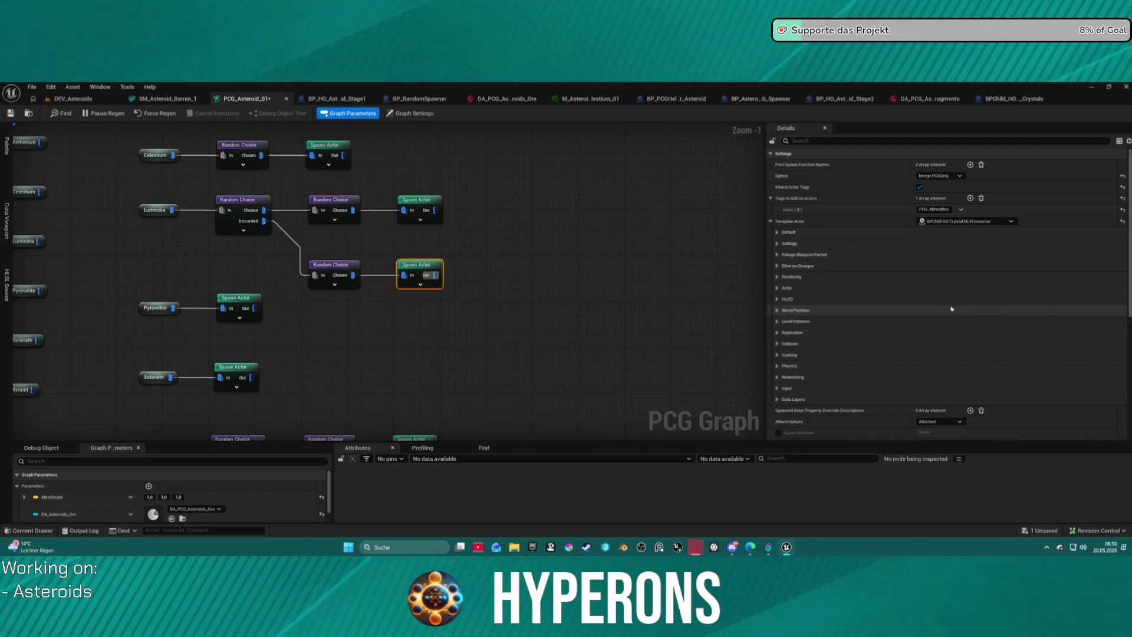
Step: Lower the lower Lumindra Random Choice ratio to 0,07
{"action": "scroll", "coordinate": [414, 238], "scroll_direction": "up", "scroll_amount": 1}
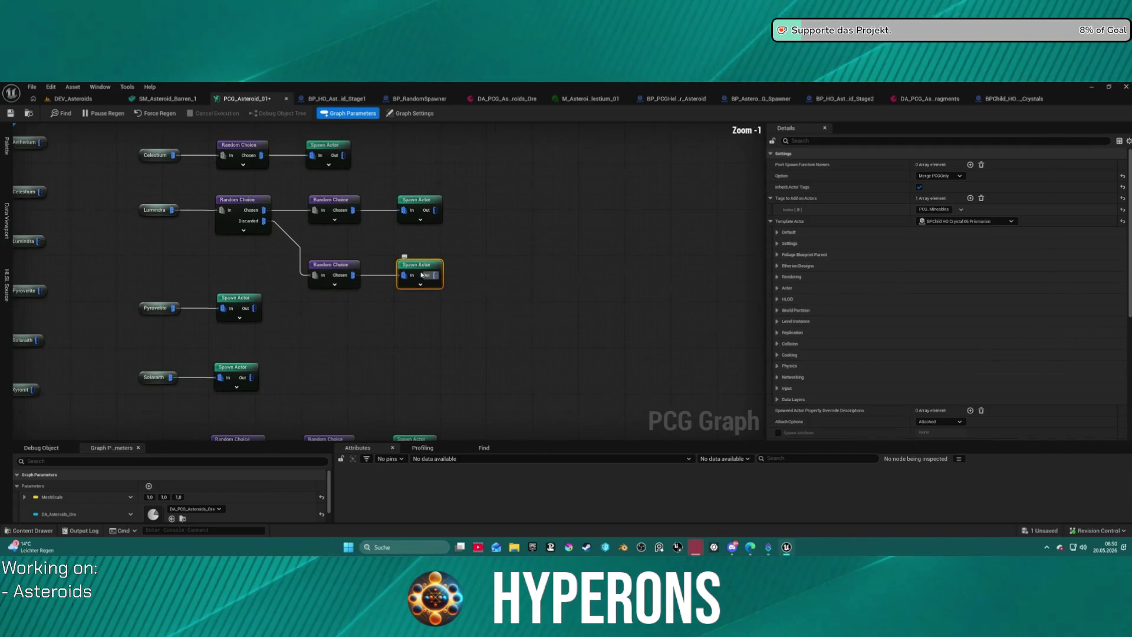
{"action": "scroll", "coordinate": [415, 238], "scroll_direction": "down", "scroll_amount": 1}
{"action": "left_click", "coordinate": [333, 265]}
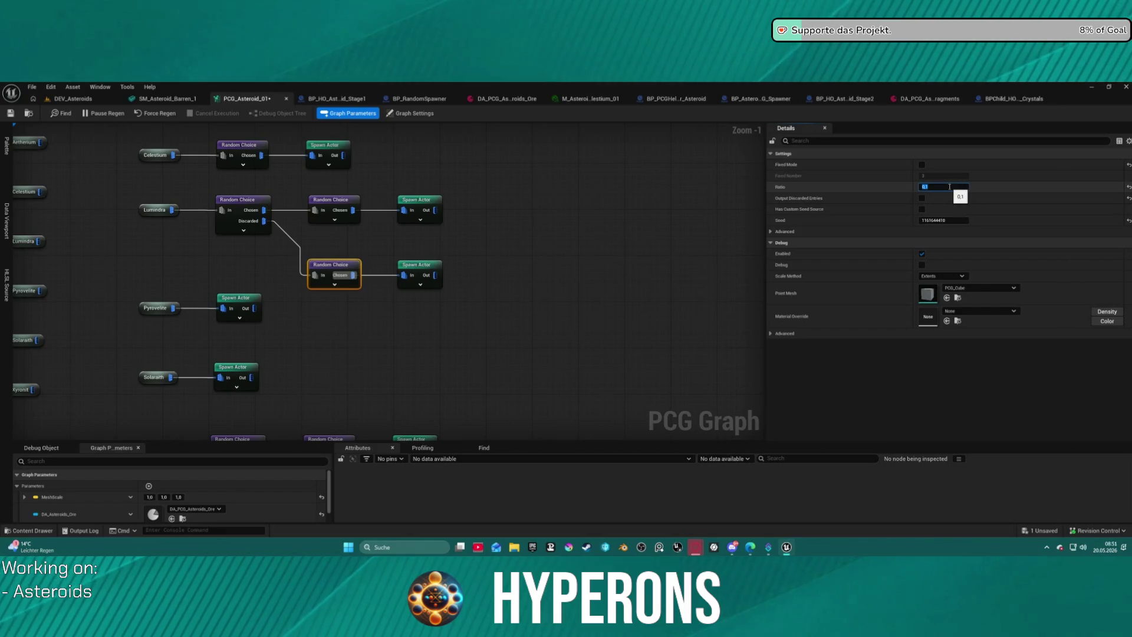
{"action": "type", "text": "07"}
{"action": "key", "text": "Return"}
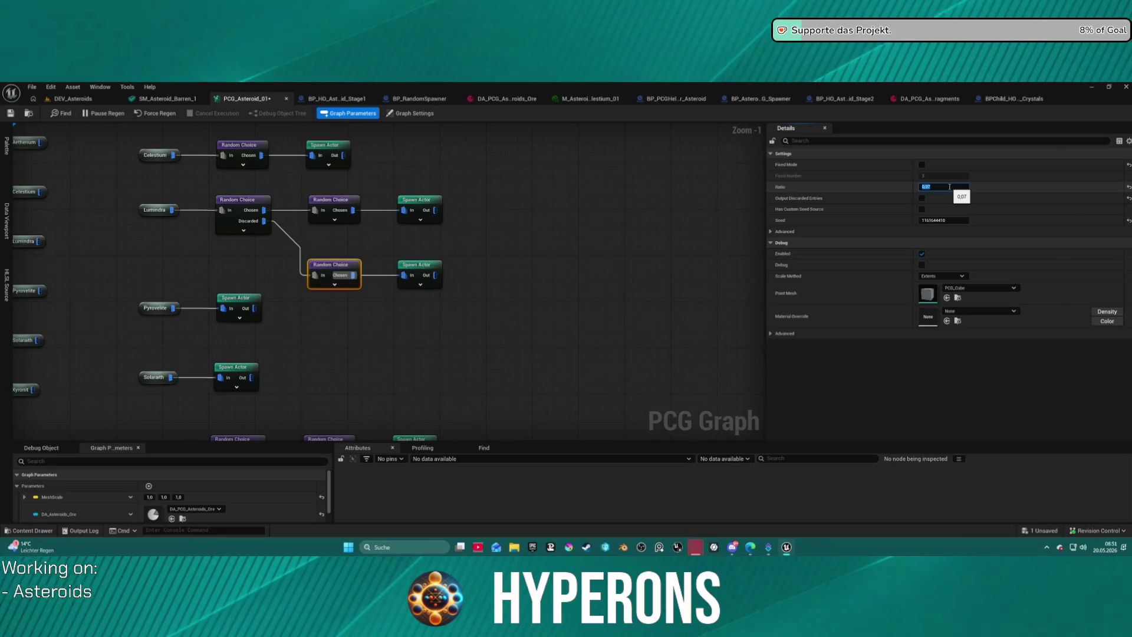
{"action": "left_click", "coordinate": [560, 259]}
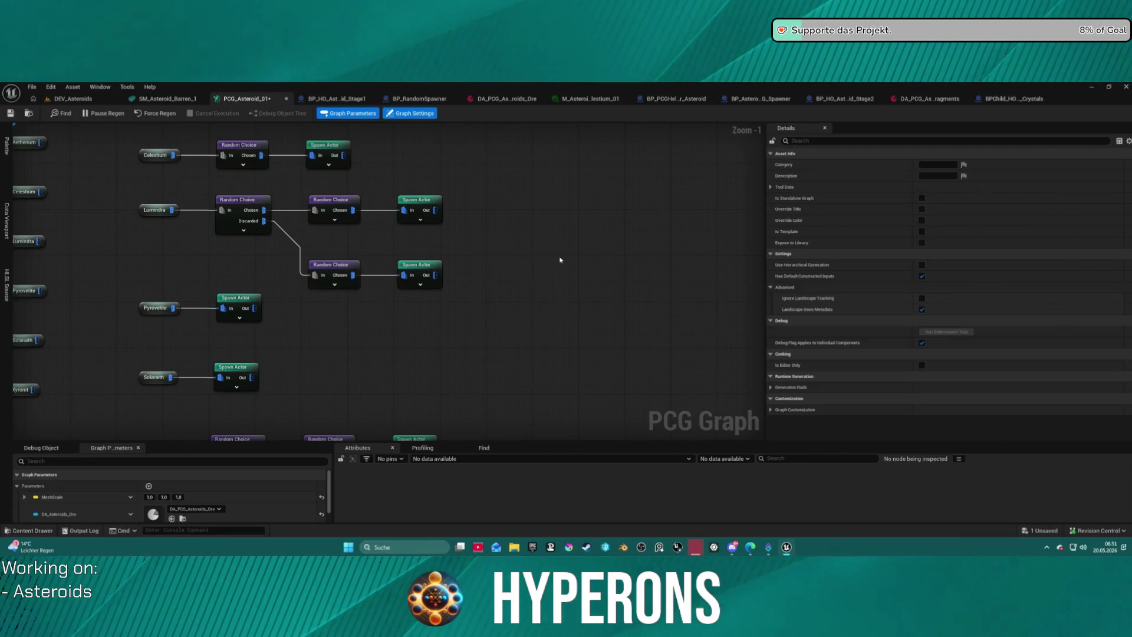
Step: Inspect the upper Lumindra Random Choice and Spawn Actor settings
{"action": "left_click", "coordinate": [333, 203]}
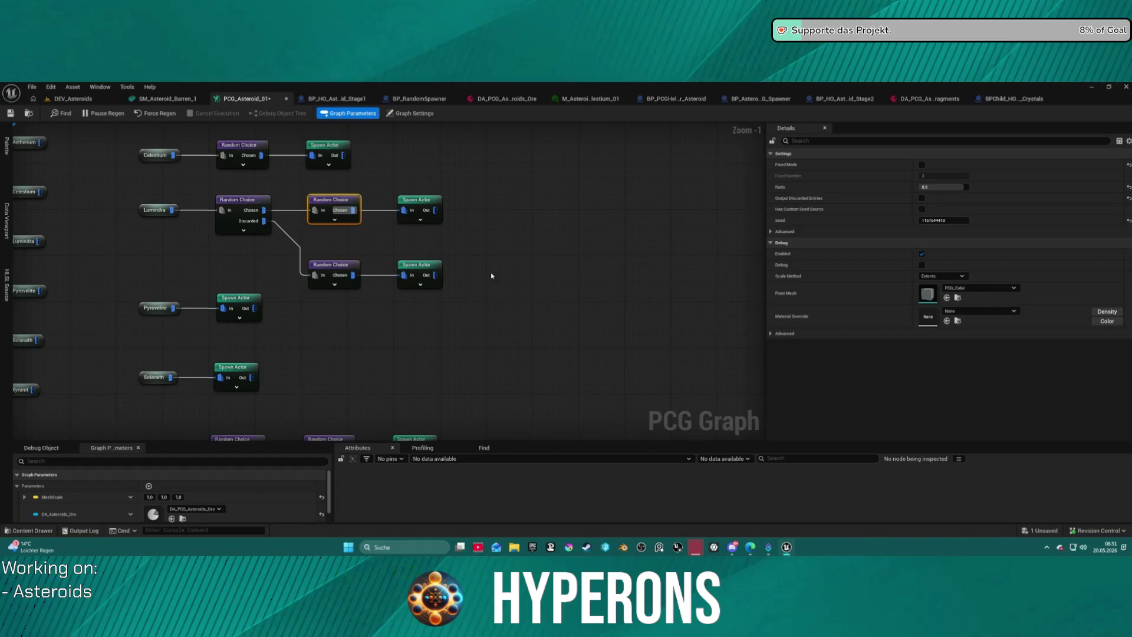
{"action": "left_click", "coordinate": [422, 204]}
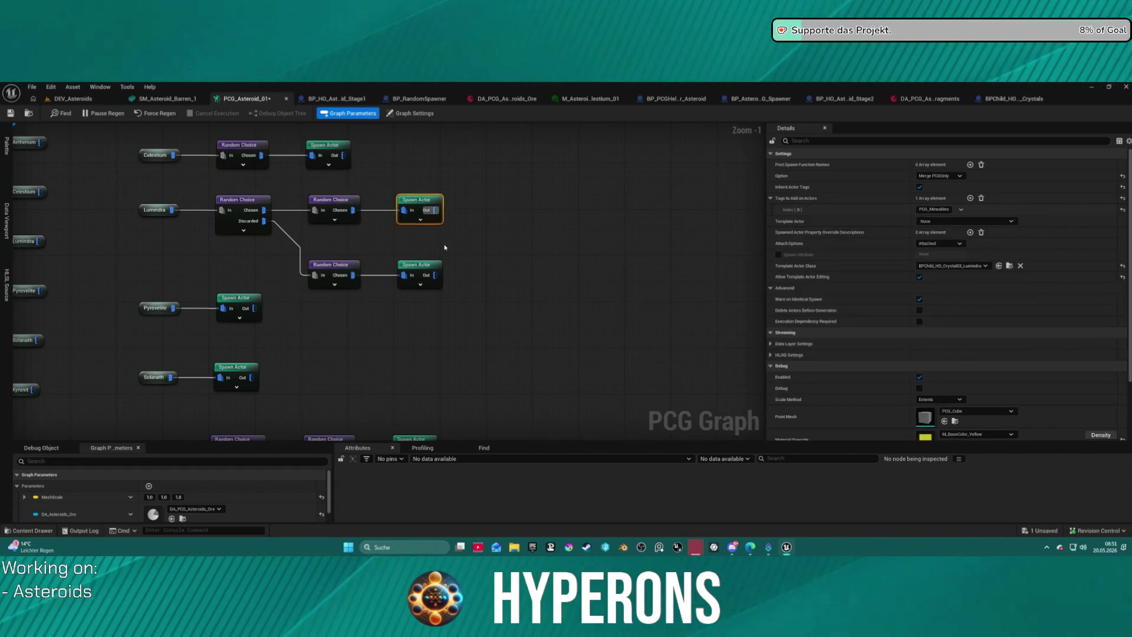
{"action": "left_click", "coordinate": [330, 204]}
{"action": "left_click", "coordinate": [943, 186]}
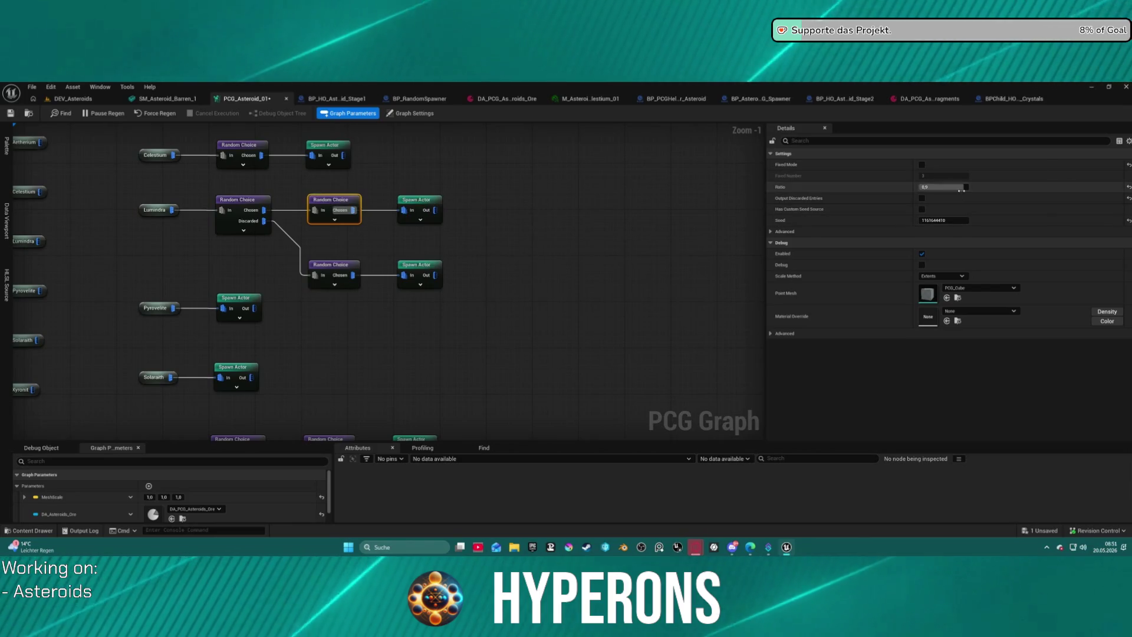
{"action": "left_click", "coordinate": [506, 241]}
{"action": "scroll", "coordinate": [613, 243], "scroll_direction": "down", "scroll_amount": 1}
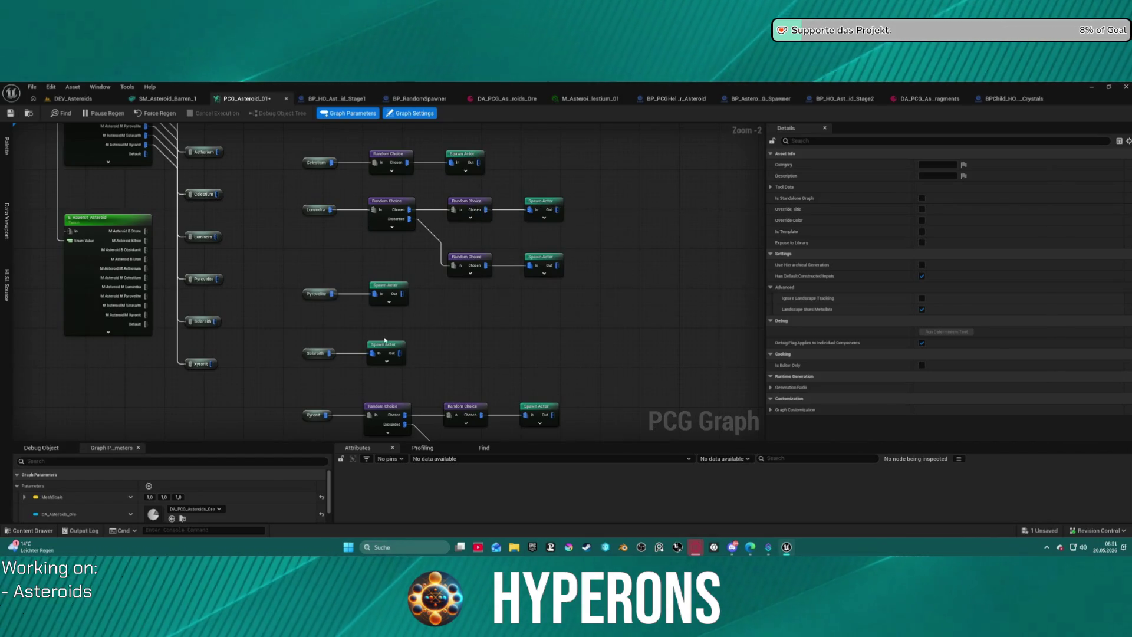
Step: Insert a copy of the Celestium Random Choice into the Solarath branch and line it up
{"action": "left_click", "coordinate": [393, 171]}
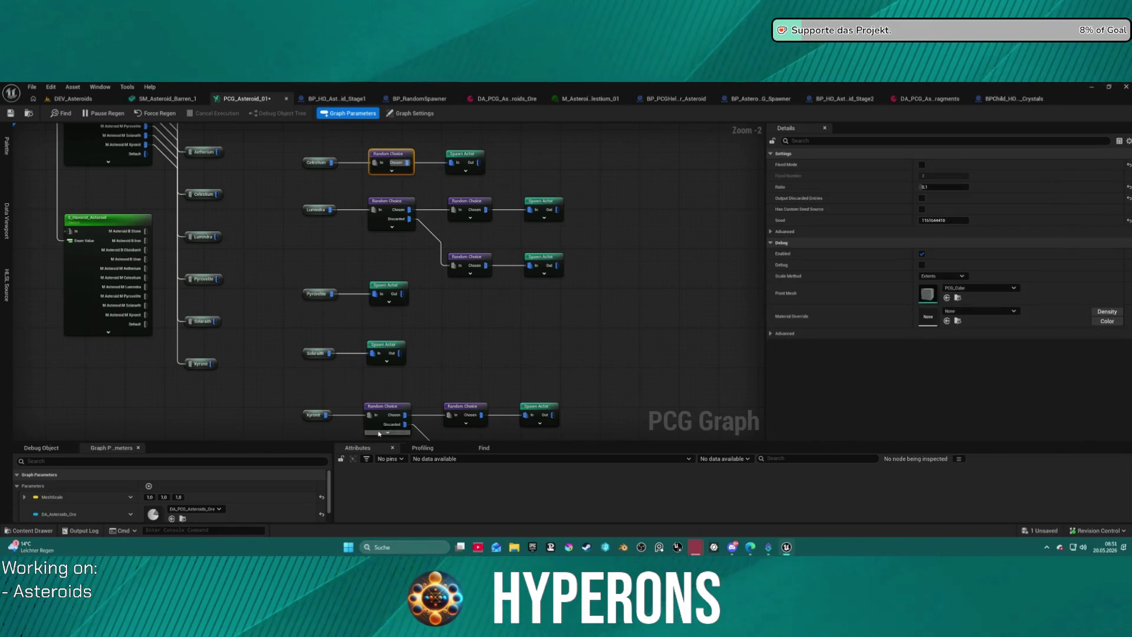
{"action": "key", "text": "ctrl+c"}
{"action": "key", "text": "ctrl+v"}
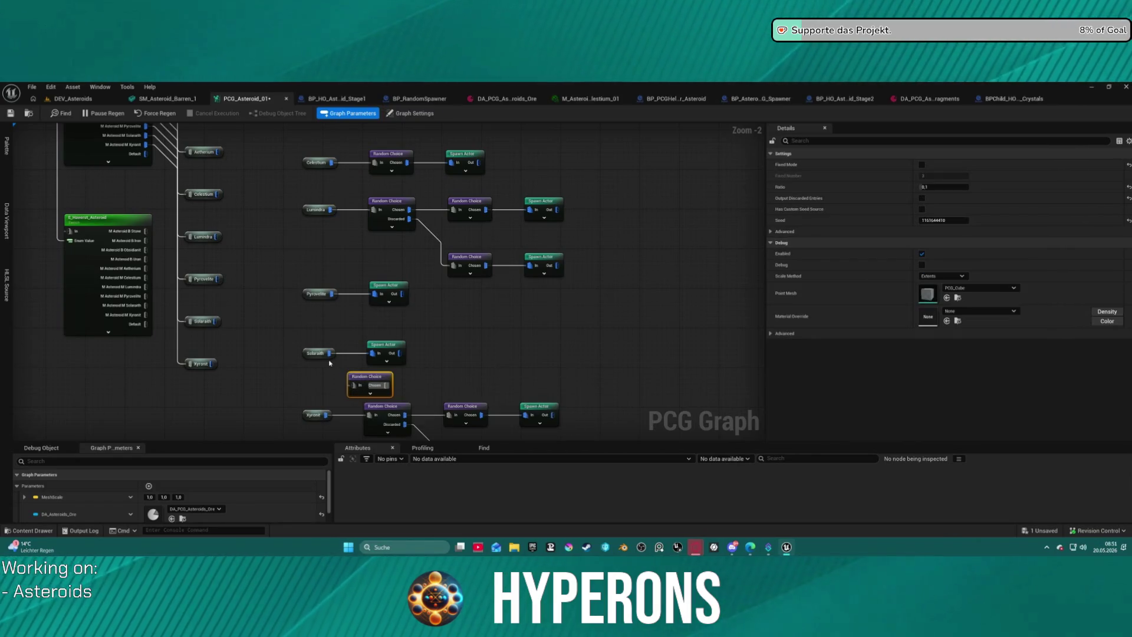
{"action": "mouse_move", "coordinate": [329, 353]}
{"action": "left_mouse_down"}
{"action": "mouse_move", "coordinate": [353, 385]}
{"action": "mouse_move", "coordinate": [371, 355]}
{"action": "left_mouse_up"}
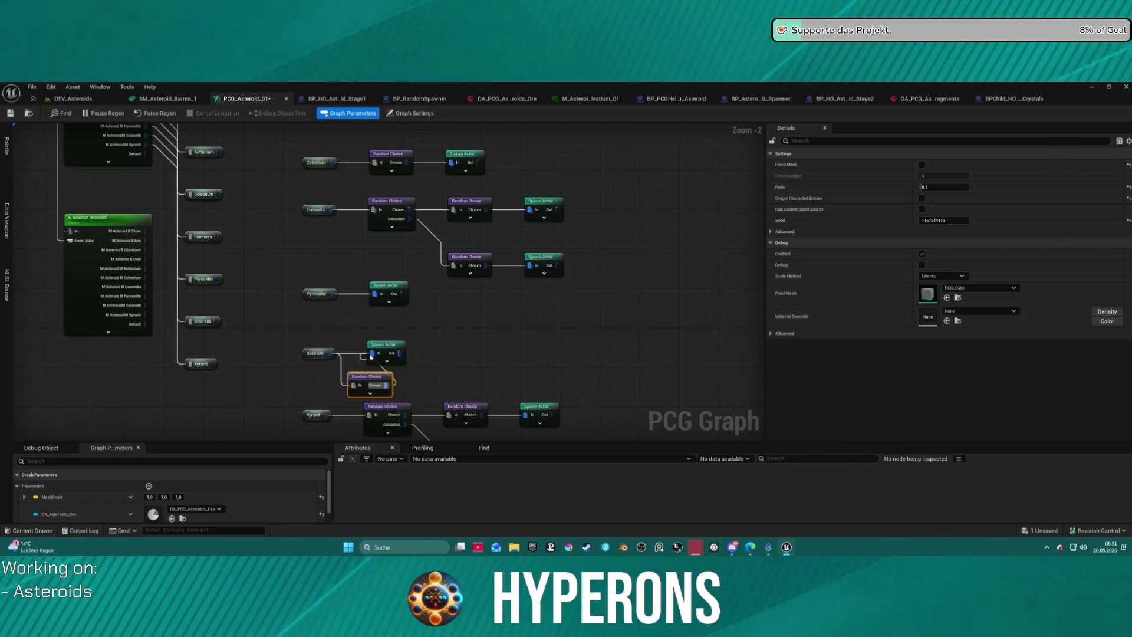
{"action": "left_click", "coordinate": [383, 348]}
{"action": "left_click", "coordinate": [317, 354]}
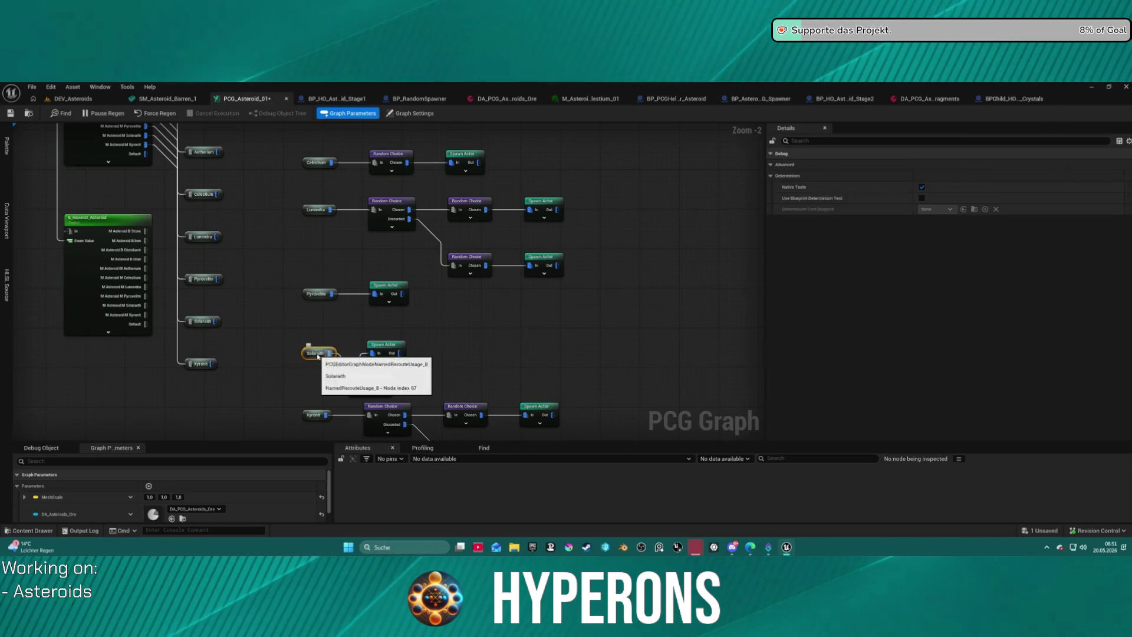
{"action": "key", "text": "q"}
Step: Check the Random Choice ratios for Solarath (0.1), Celestium and Lumindra
{"action": "left_click", "coordinate": [386, 344]}
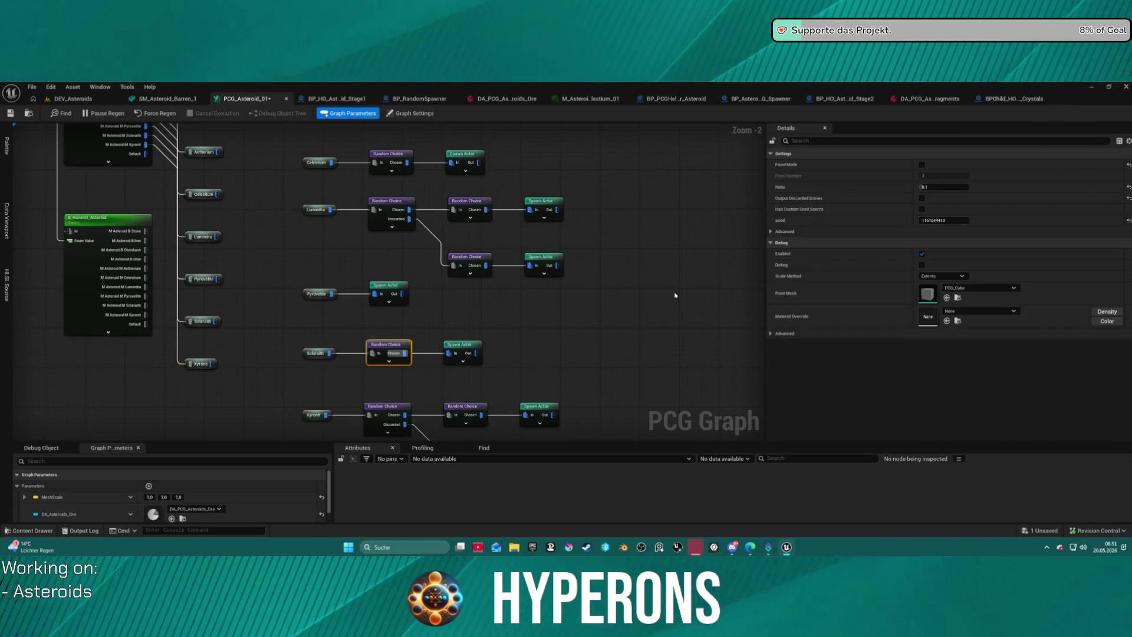
{"action": "left_click", "coordinate": [938, 187]}
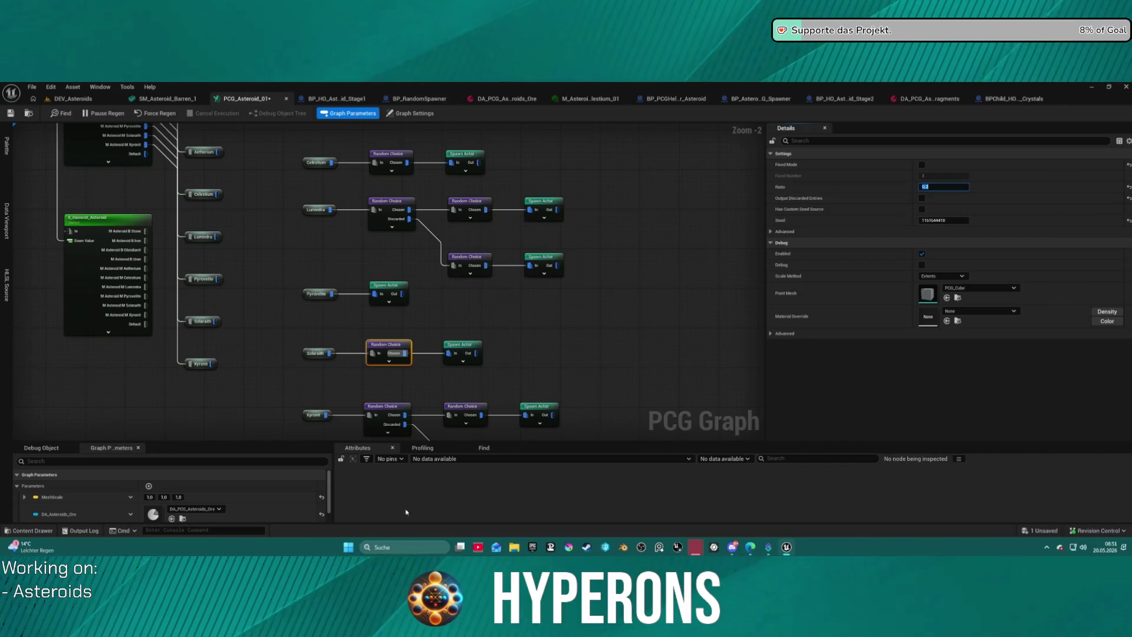
{"action": "left_click", "coordinate": [506, 340]}
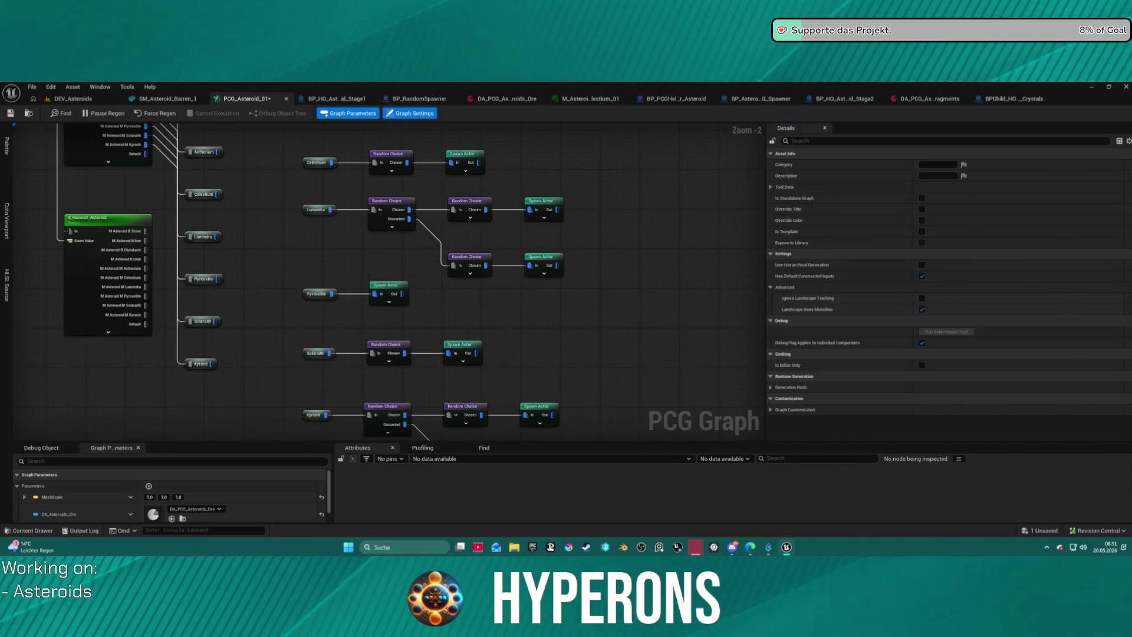
{"action": "left_click", "coordinate": [393, 159]}
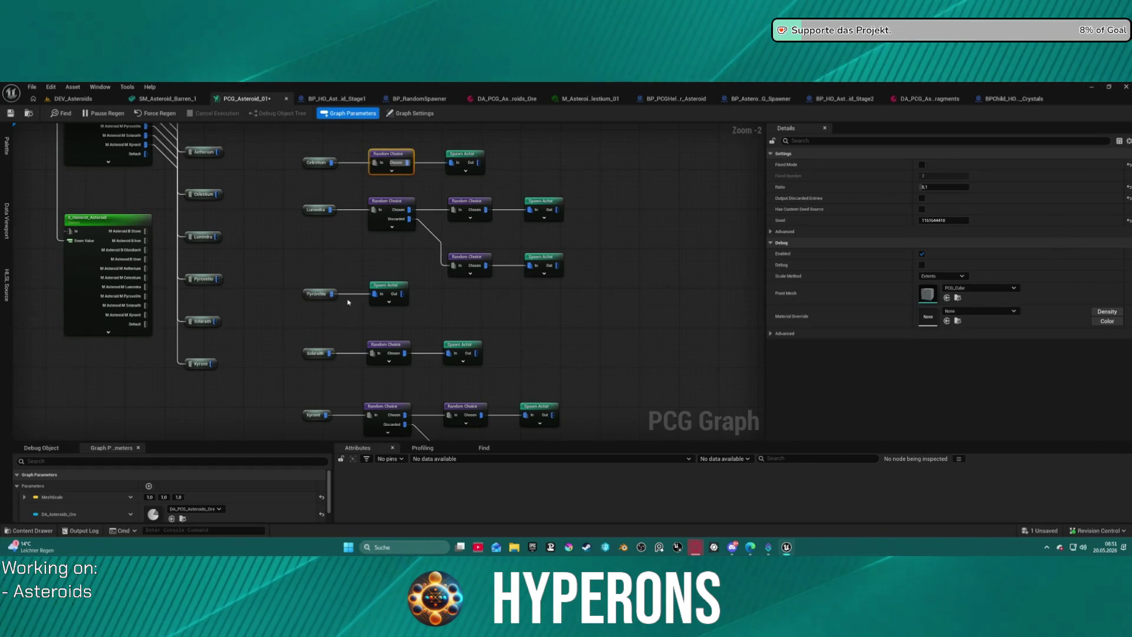
{"action": "left_click", "coordinate": [317, 210]}
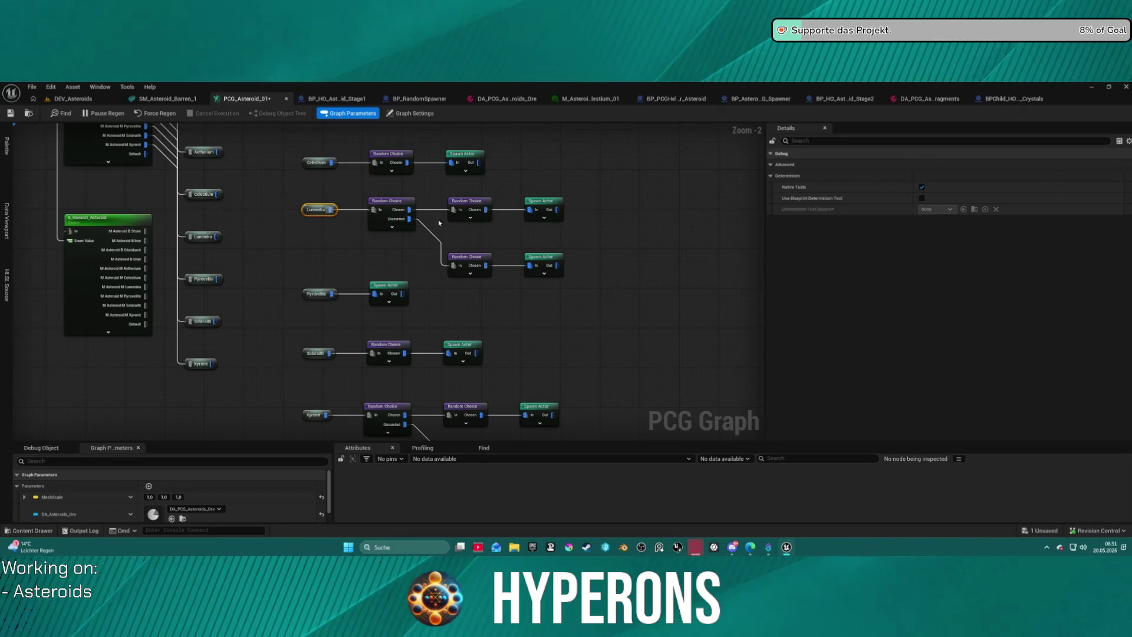
{"action": "left_click", "coordinate": [398, 210]}
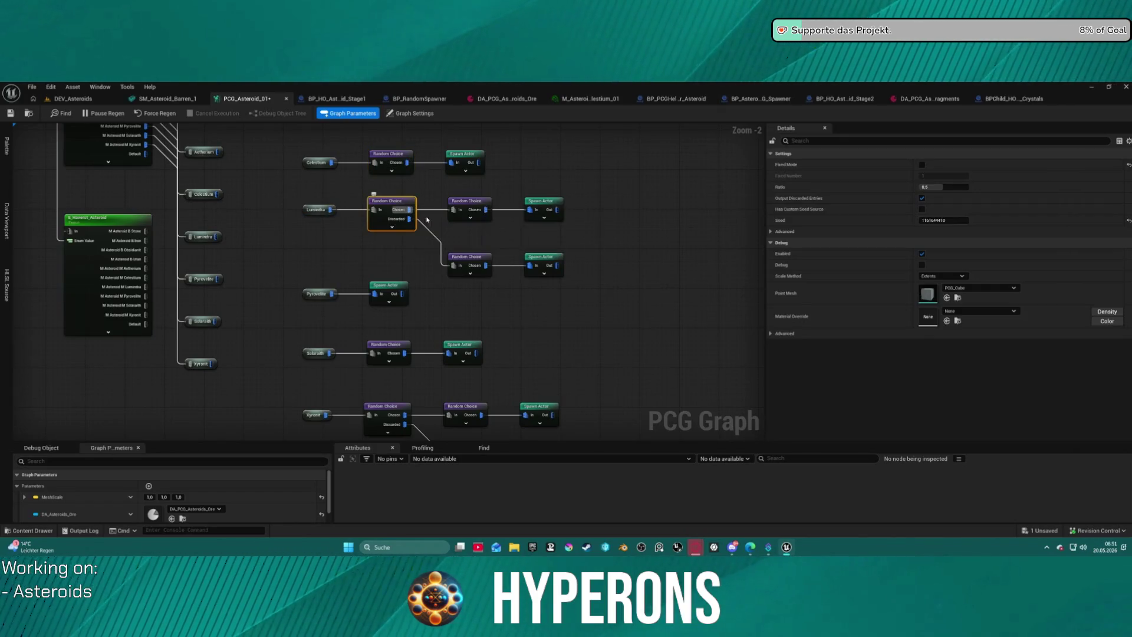
Step: Copy the 0.07-ratio Random Choice node and wire Pyrovelite into the copy
{"action": "mouse_move", "coordinate": [467, 333]}
{"action": "left_mouse_down"}
{"action": "mouse_move", "coordinate": [476, 273]}
{"action": "mouse_move", "coordinate": [417, 285]}
{"action": "mouse_move", "coordinate": [404, 253]}
{"action": "mouse_move", "coordinate": [384, 241]}
{"action": "left_mouse_up"}
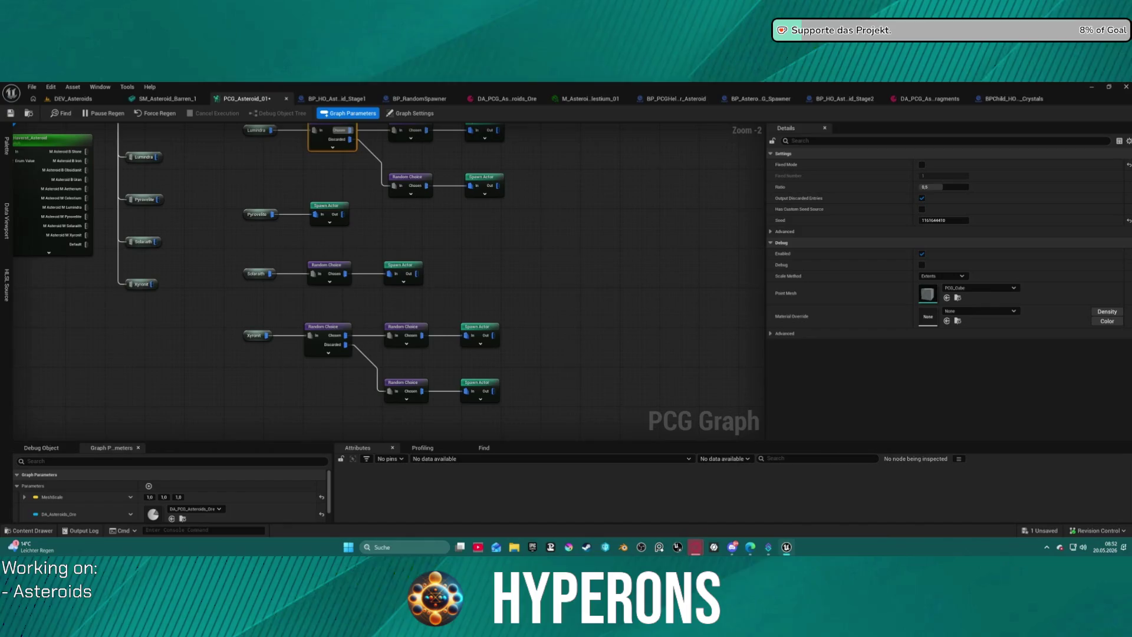
{"action": "mouse_move", "coordinate": [319, 201]}
{"action": "left_mouse_down"}
{"action": "mouse_move", "coordinate": [444, 255]}
{"action": "mouse_move", "coordinate": [442, 278]}
{"action": "mouse_move", "coordinate": [385, 295]}
{"action": "left_mouse_up"}
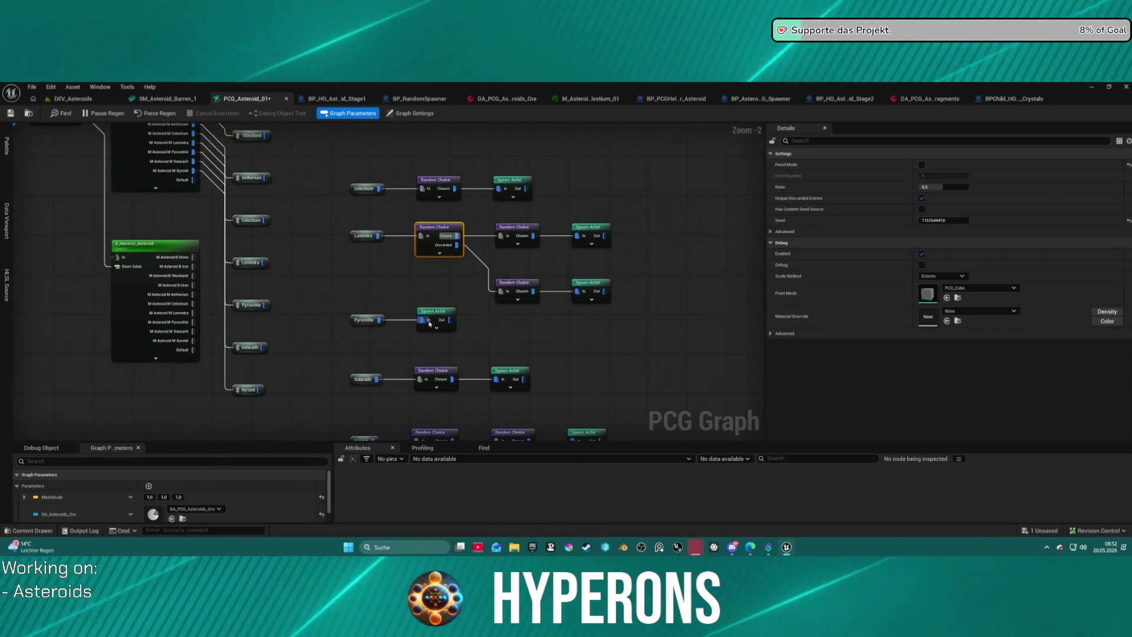
{"action": "left_click", "coordinate": [520, 282]}
{"action": "key", "text": "ctrl+c"}
{"action": "key", "text": "ctrl+v"}
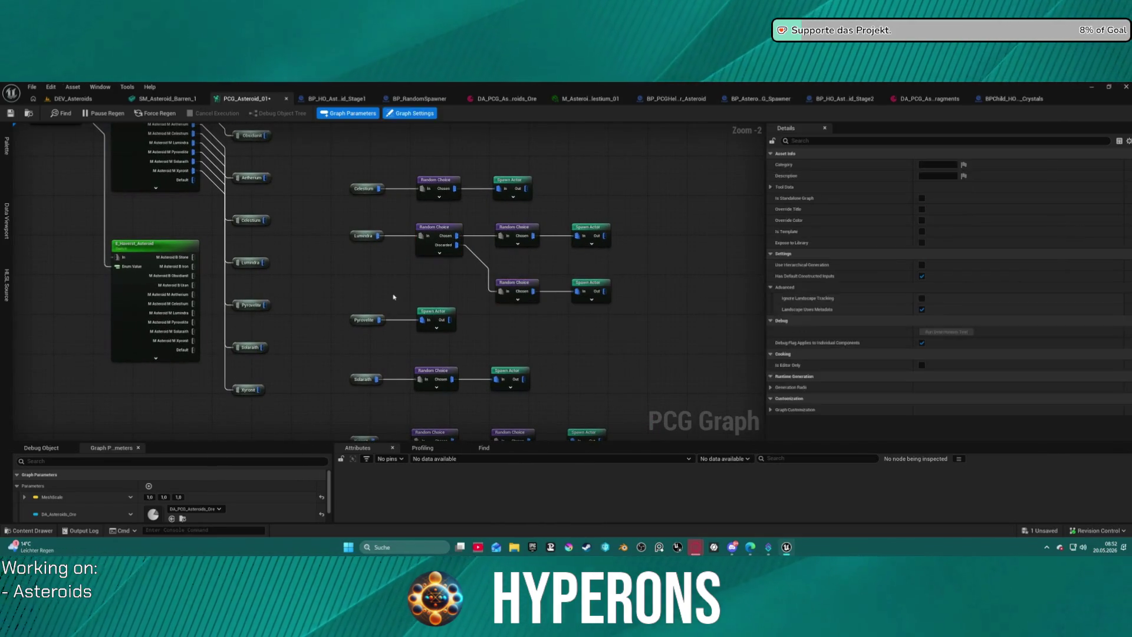
{"action": "mouse_move", "coordinate": [378, 320]}
{"action": "left_mouse_down"}
{"action": "mouse_move", "coordinate": [404, 303]}
{"action": "mouse_move", "coordinate": [373, 329]}
{"action": "mouse_move", "coordinate": [397, 308]}
{"action": "mouse_move", "coordinate": [496, 330]}
{"action": "left_mouse_up"}
{"action": "key", "text": "Escape"}
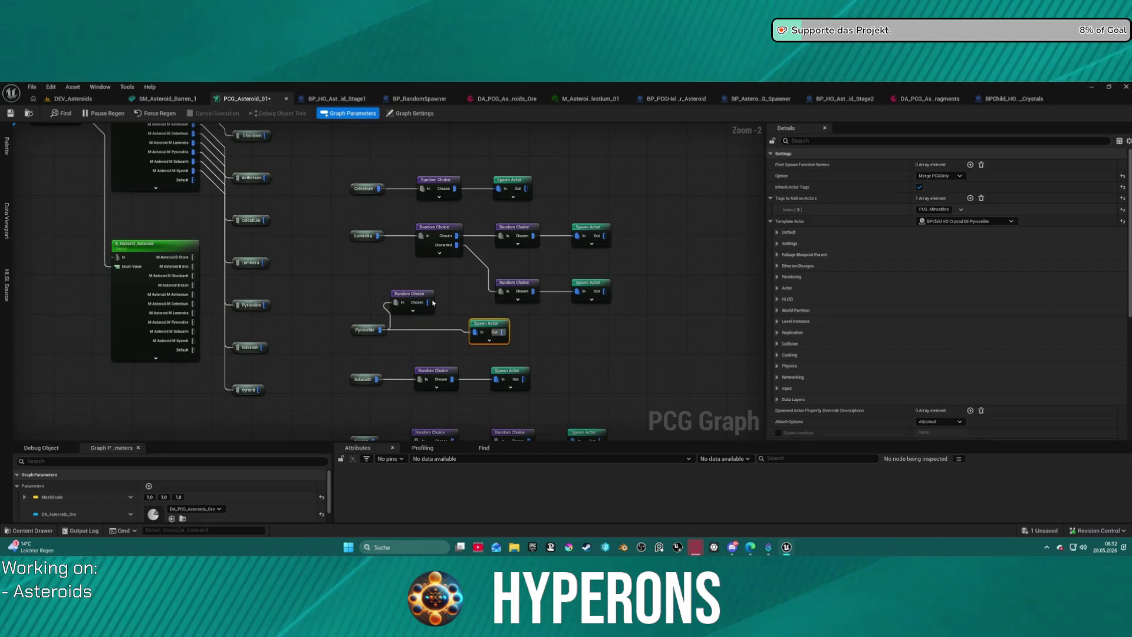
Step: Feed the new Random Choice into Pyrovelite's spawner, dropping the direct wire, with ratio 0,05
{"action": "left_click_drag", "start_coordinate": [429, 301], "coordinate": [475, 332]}
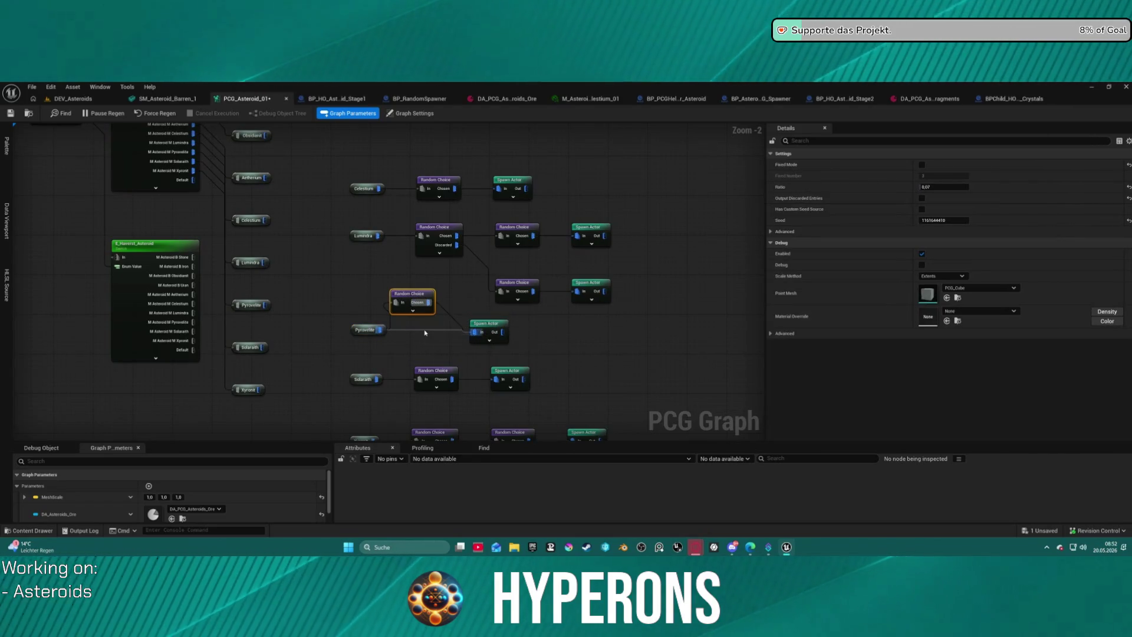
{"action": "left_click", "coordinate": [424, 333], "text": "alt"}
{"action": "left_click", "coordinate": [411, 297]}
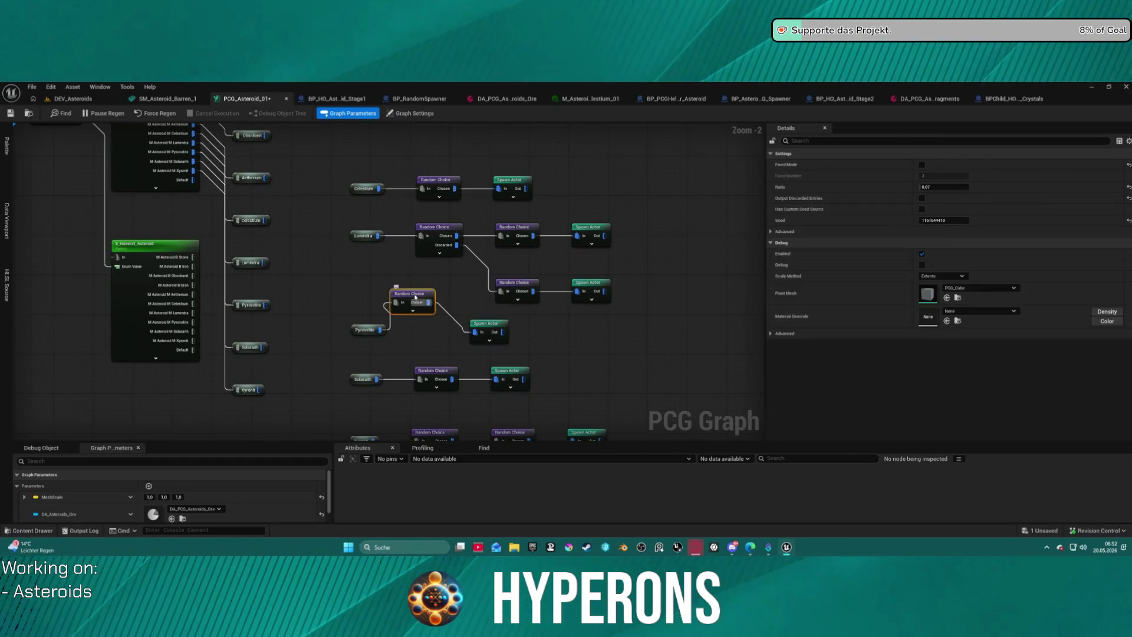
{"action": "left_click_drag", "start_coordinate": [411, 296], "coordinate": [437, 324]}
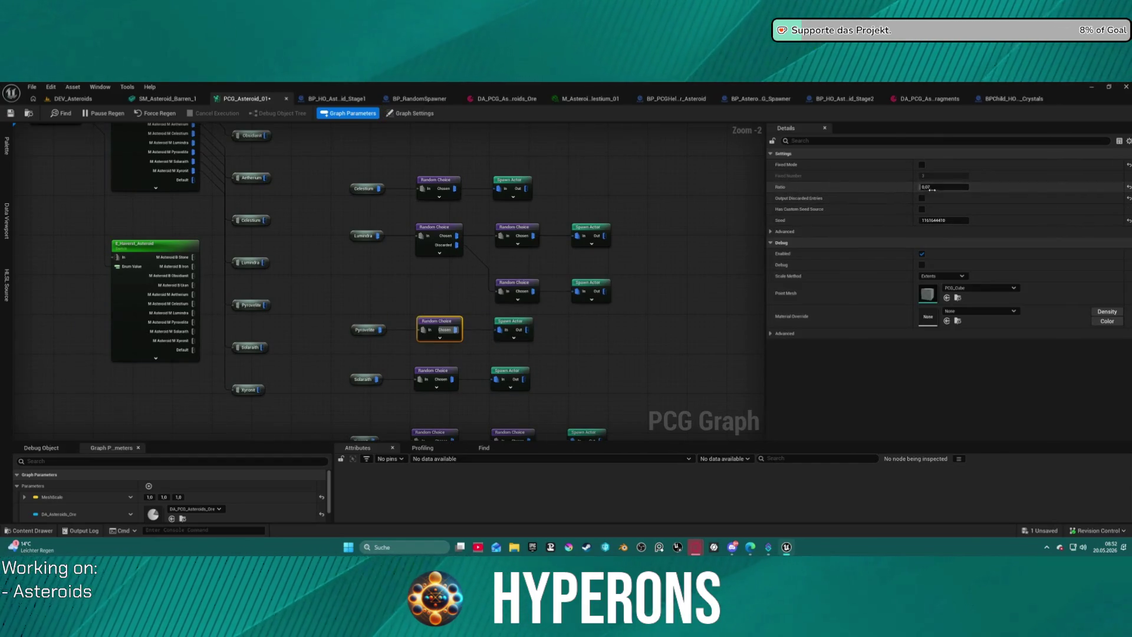
{"action": "key", "text": "BackSpace"}
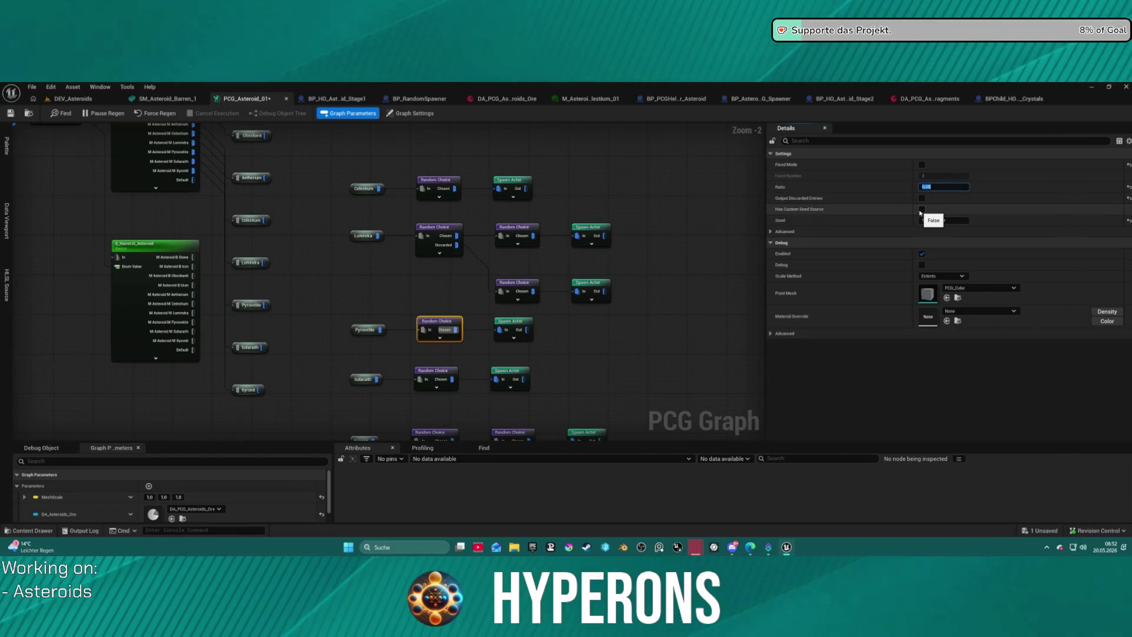
{"action": "mouse_move", "coordinate": [427, 126]}
{"action": "left_mouse_down"}
{"action": "mouse_move", "coordinate": [442, 240]}
{"action": "mouse_move", "coordinate": [488, 265]}
{"action": "mouse_move", "coordinate": [415, 340]}
{"action": "left_mouse_up"}
{"action": "left_click", "coordinate": [429, 274]}
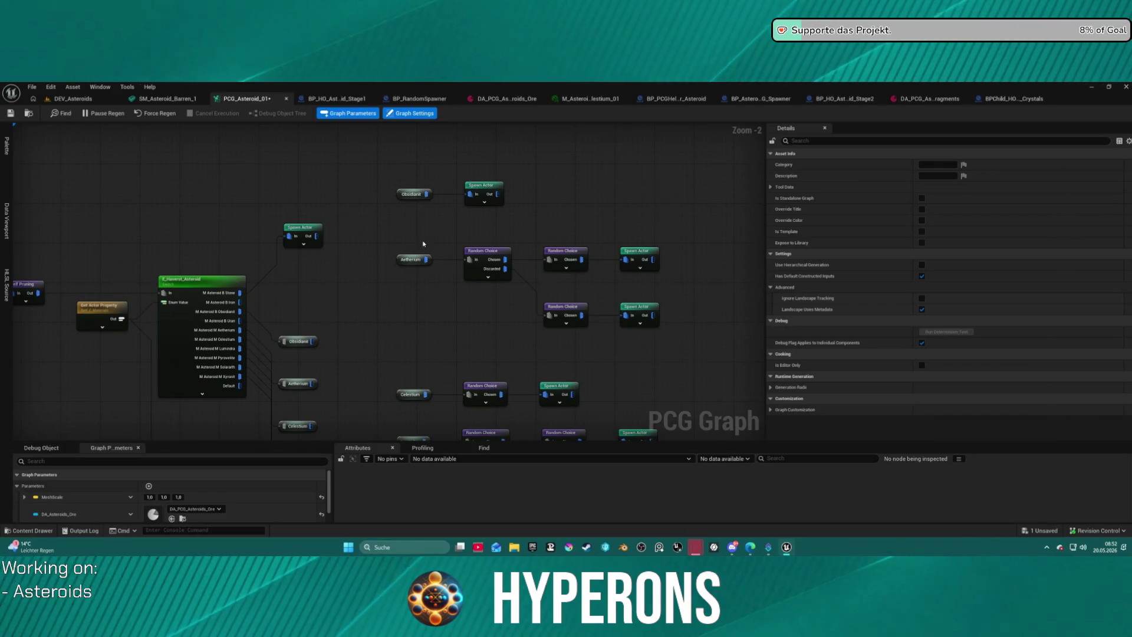
Step: Arrange the Obsidiant Random Choice and Spawn Actor nodes in a straight row, then inspect the Spawn Actor
{"action": "scroll", "coordinate": [413, 353], "scroll_direction": "down", "scroll_amount": 1}
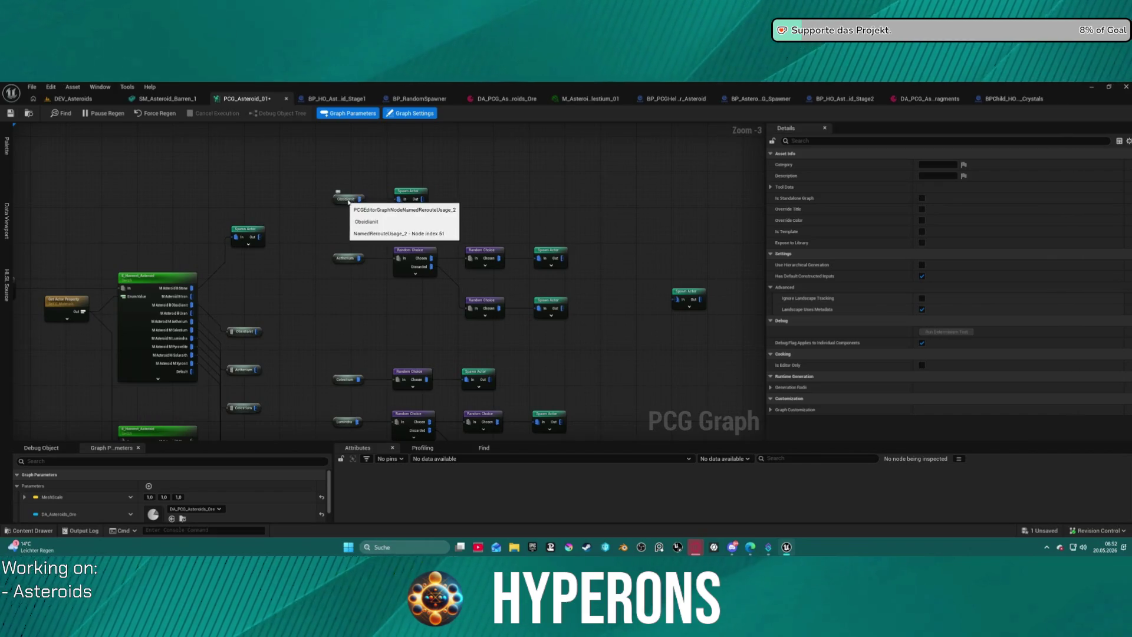
{"action": "left_click_drag", "start_coordinate": [412, 194], "coordinate": [490, 196]}
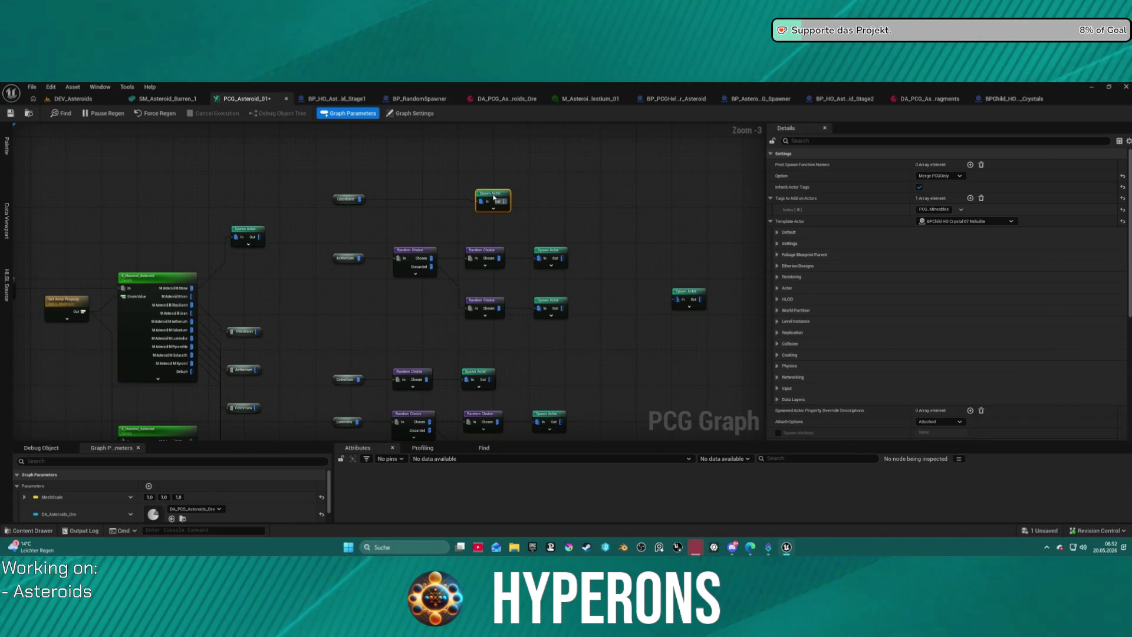
{"action": "mouse_move", "coordinate": [491, 255]}
{"action": "left_mouse_down"}
{"action": "mouse_move", "coordinate": [398, 193]}
{"action": "mouse_move", "coordinate": [379, 201]}
{"action": "left_mouse_up"}
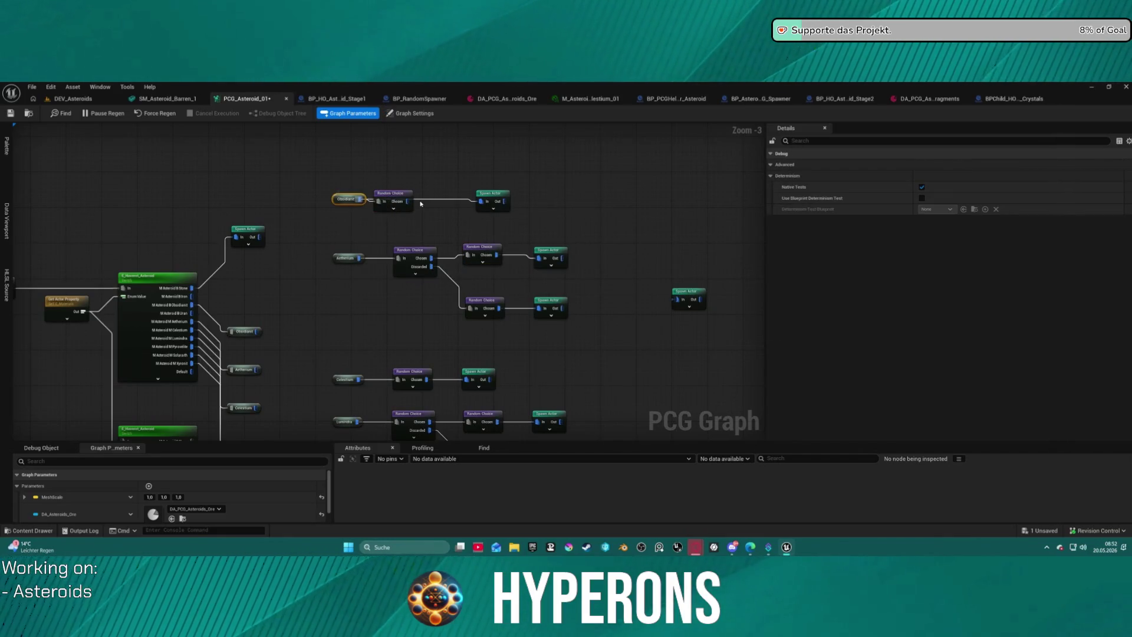
{"action": "left_click", "coordinate": [407, 201]}
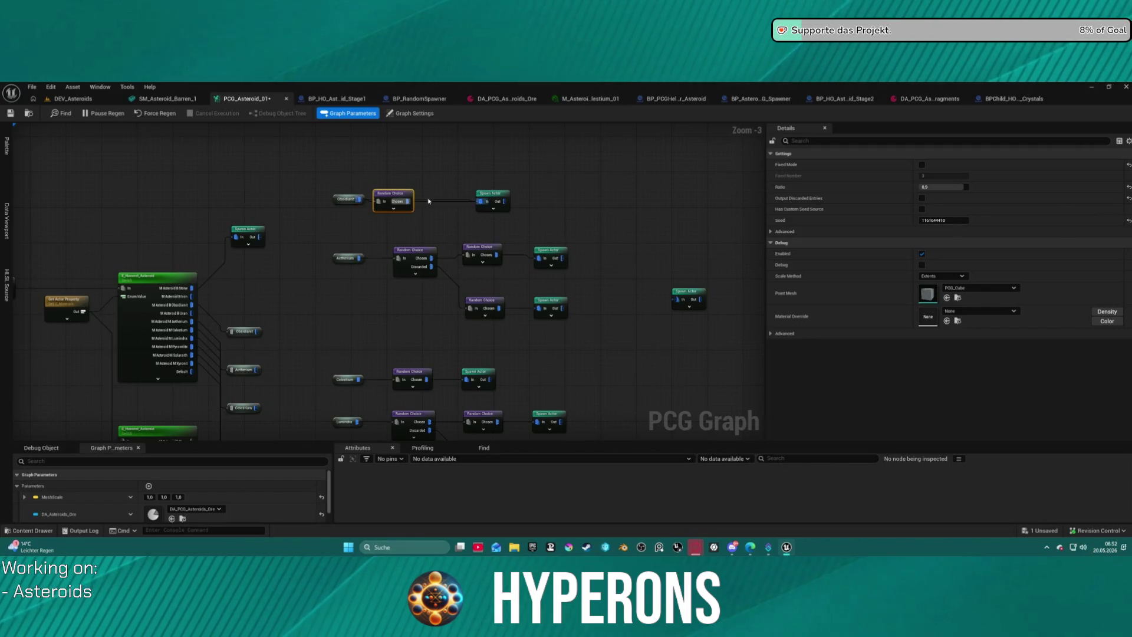
{"action": "left_click_drag", "start_coordinate": [492, 193], "coordinate": [479, 190]}
{"action": "left_click_drag", "start_coordinate": [393, 192], "coordinate": [413, 190]}
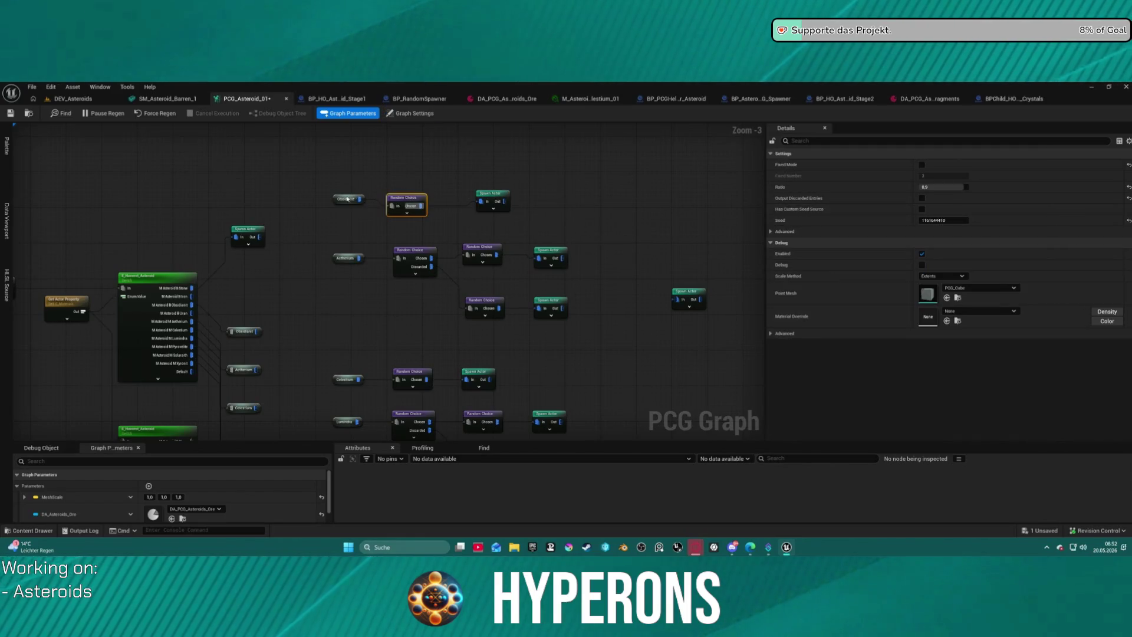
{"action": "left_click", "coordinate": [360, 202]}
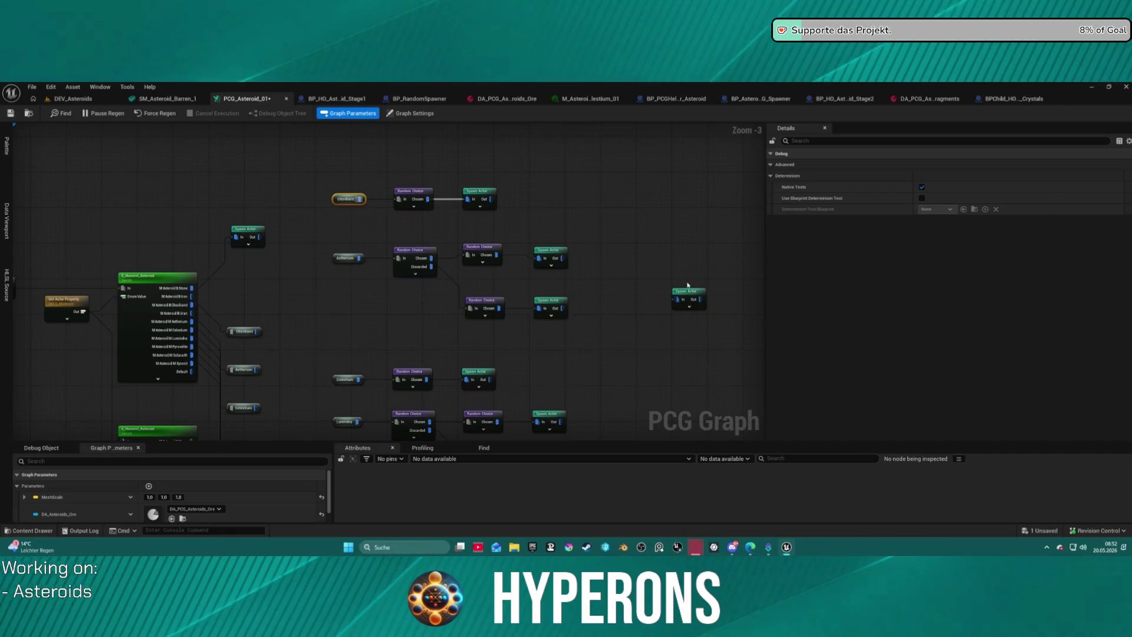
{"action": "left_click", "coordinate": [692, 299]}
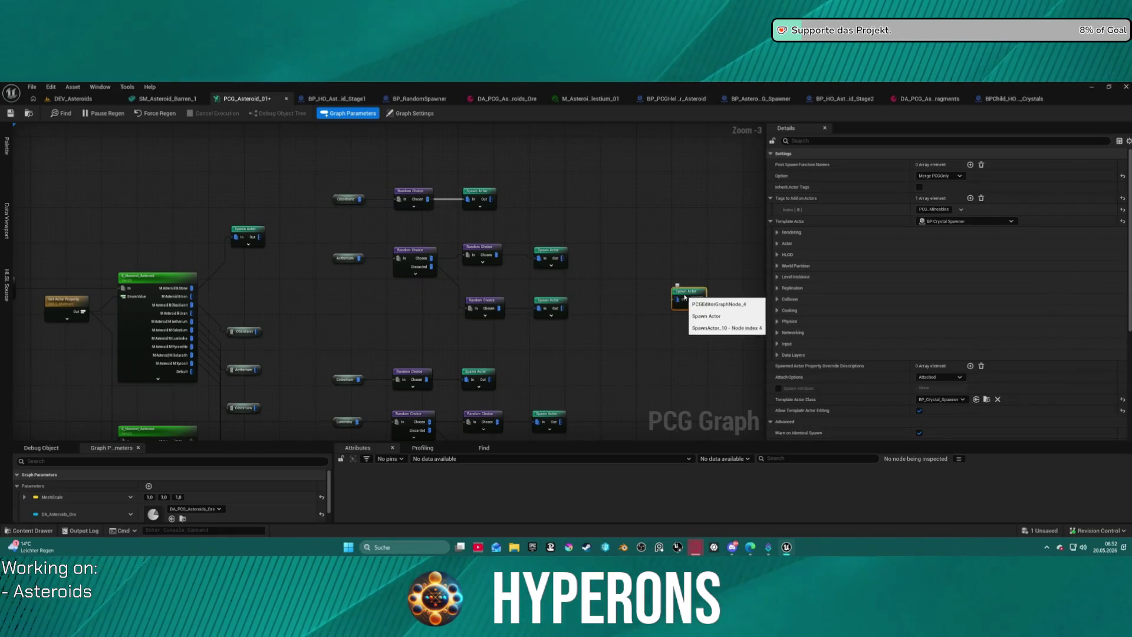
Step: Save the PCG graph and delete the redundant lower tall switch node
{"action": "left_click", "coordinate": [660, 353]}
{"action": "scroll", "coordinate": [590, 265], "scroll_direction": "down", "scroll_amount": 9}
{"action": "scroll", "coordinate": [493, 203], "scroll_direction": "up", "scroll_amount": 6}
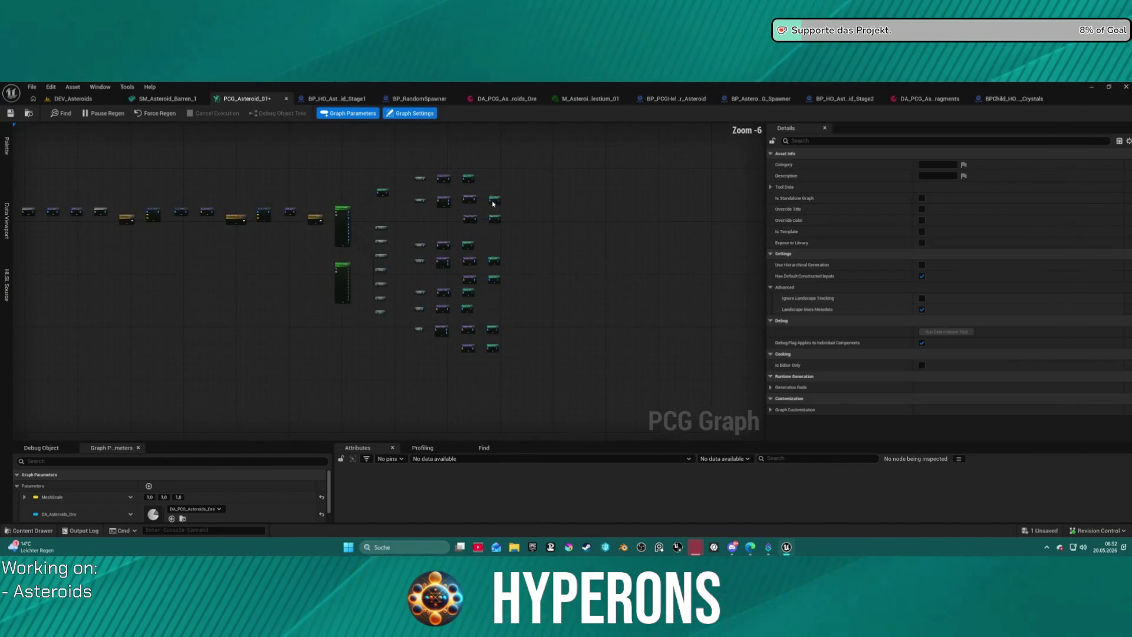
{"action": "right_click", "coordinate": [493, 203]}
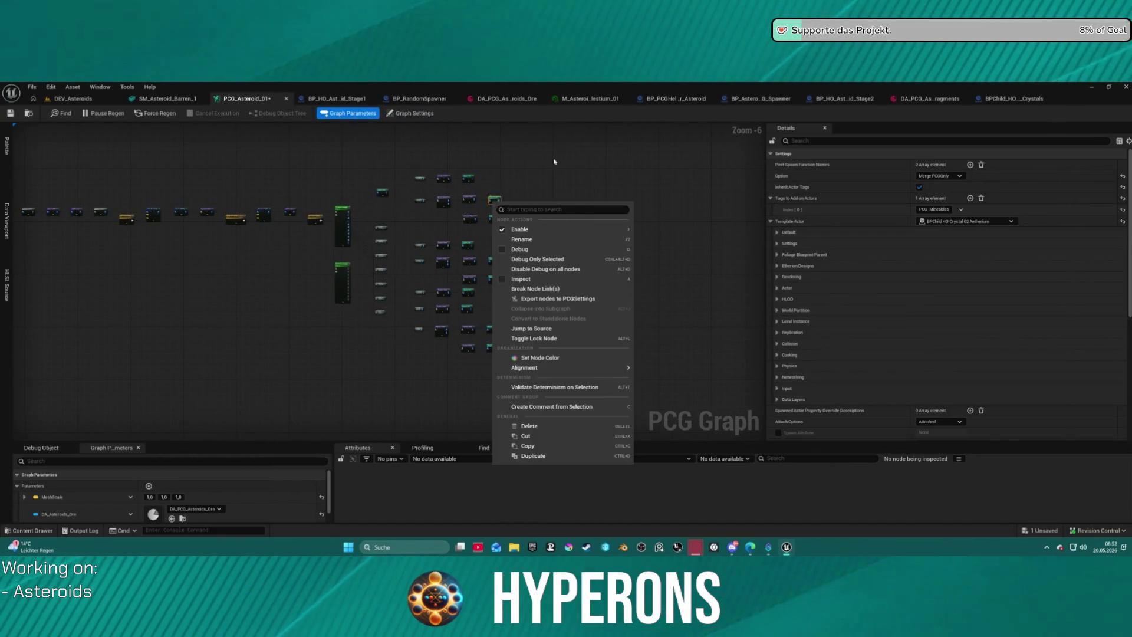
{"action": "key", "text": "ctrl+s"}
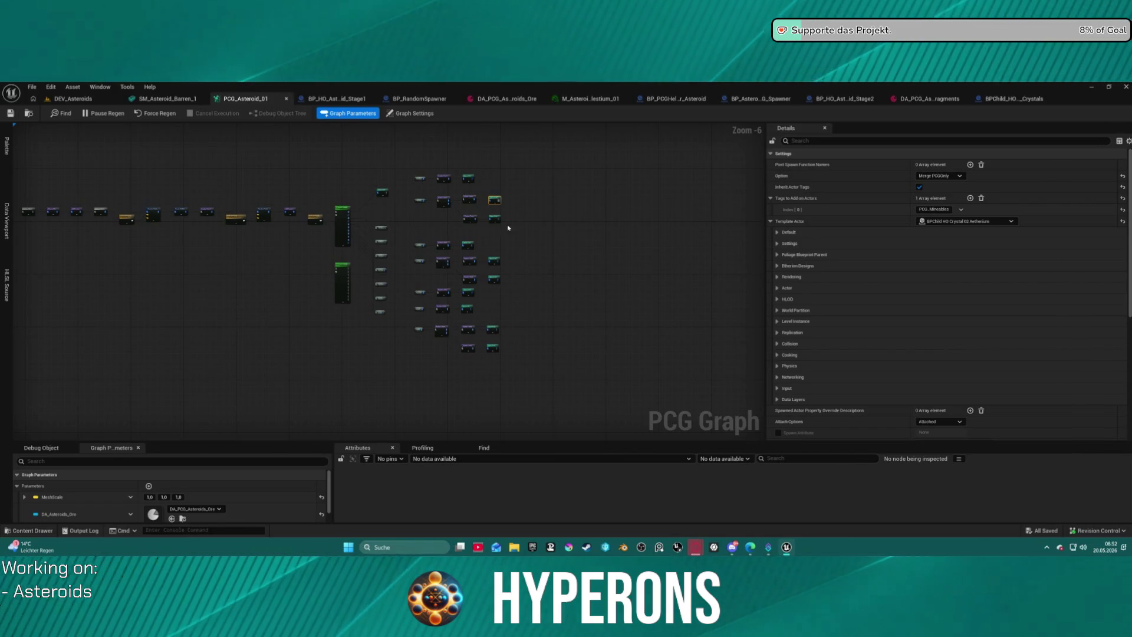
{"action": "left_click", "coordinate": [342, 280]}
{"action": "key", "text": "Delete"}
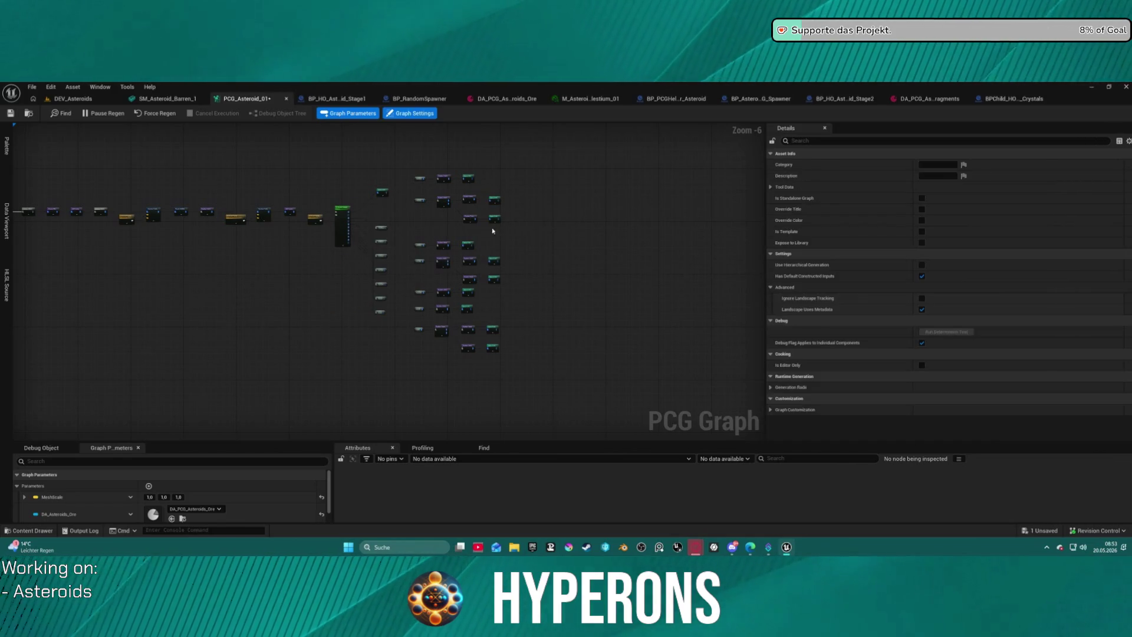
Step: Bring the ore branches into view and select the asteroid switch node
{"action": "left_click_drag", "start_coordinate": [484, 203], "coordinate": [587, 225]}
{"action": "scroll", "coordinate": [536, 265], "scroll_direction": "up", "scroll_amount": 1}
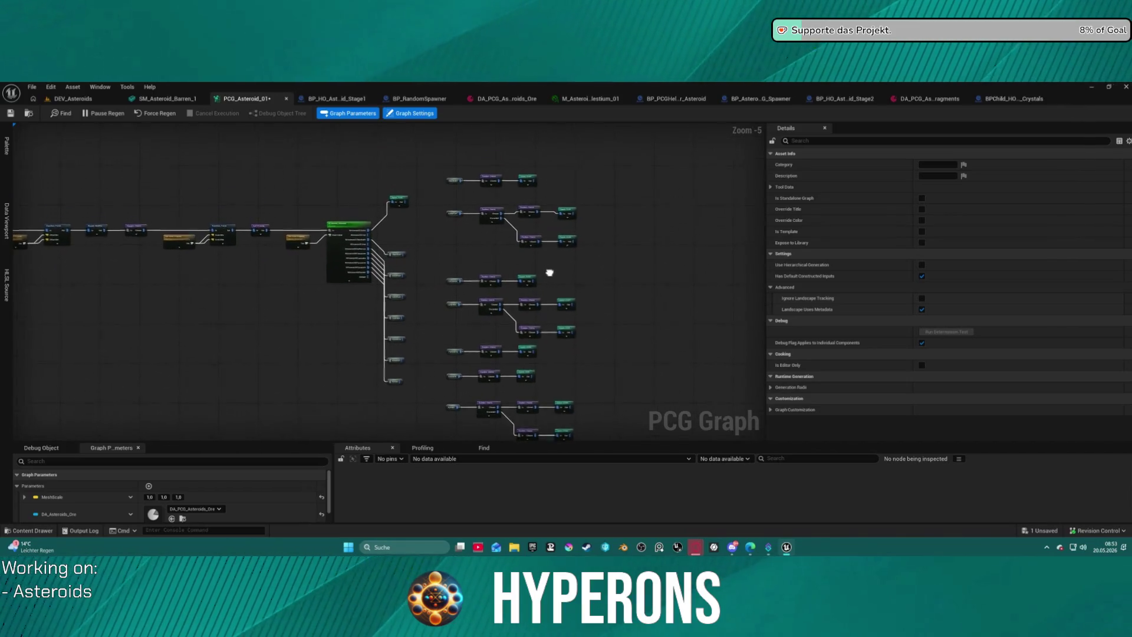
{"action": "mouse_move", "coordinate": [487, 259]}
{"action": "left_mouse_down"}
{"action": "mouse_move", "coordinate": [417, 182]}
{"action": "mouse_move", "coordinate": [331, 220]}
{"action": "left_mouse_up"}
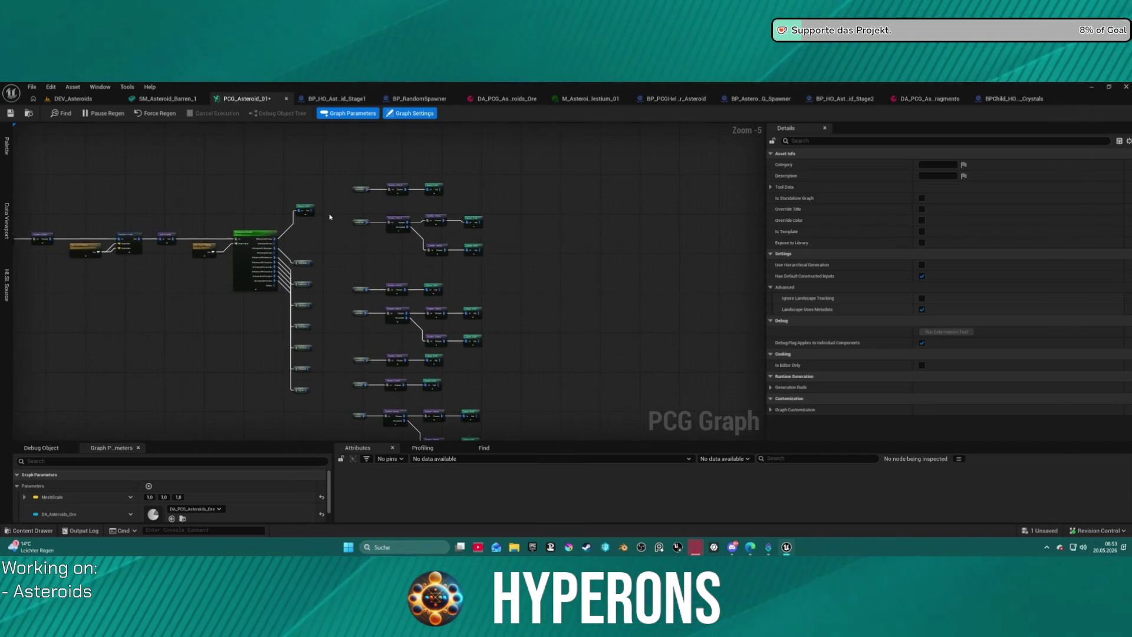
{"action": "left_click", "coordinate": [260, 233]}
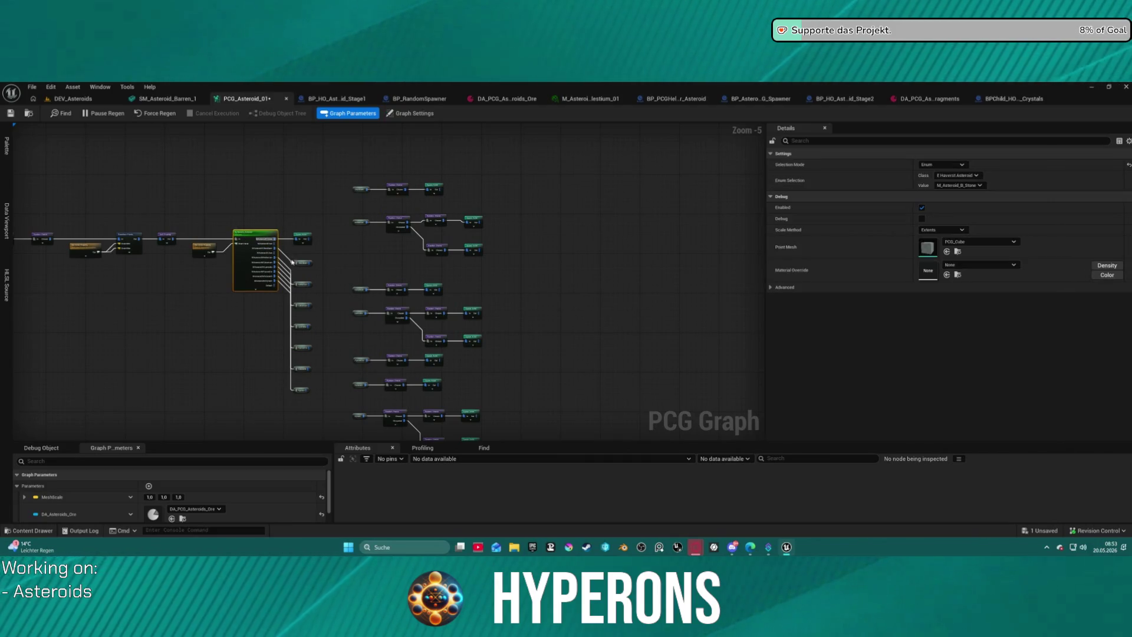
{"action": "scroll", "coordinate": [281, 245], "scroll_direction": "up", "scroll_amount": 5}
{"action": "scroll", "coordinate": [284, 247], "scroll_direction": "down", "scroll_amount": 8}
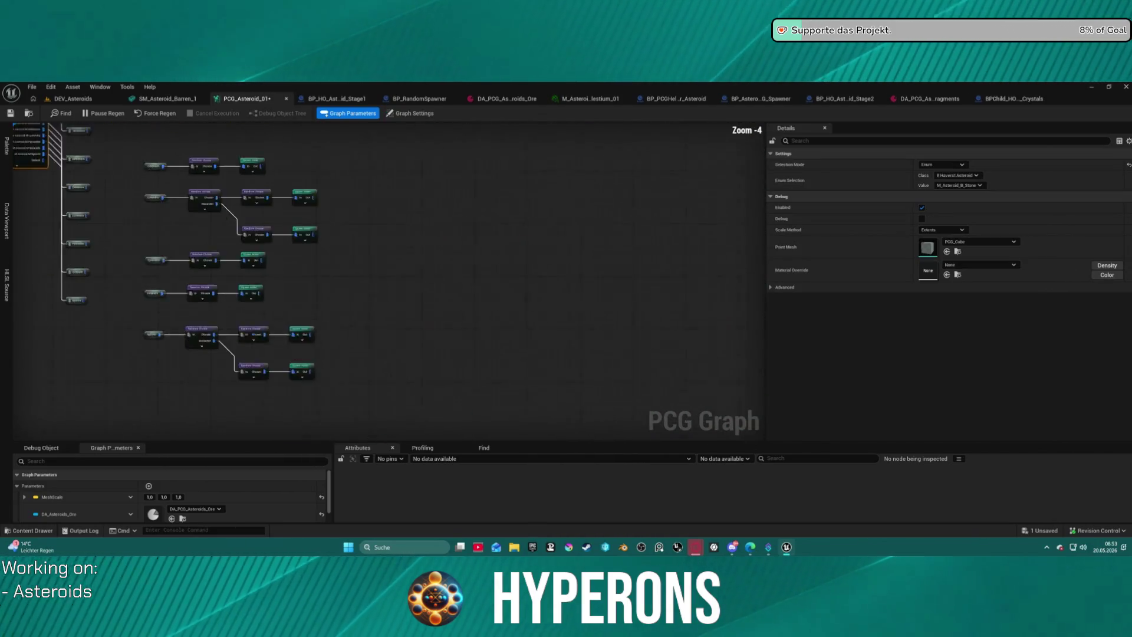
{"action": "left_click_drag", "start_coordinate": [159, 130], "coordinate": [201, 238]}
{"action": "scroll", "coordinate": [249, 180], "scroll_direction": "up", "scroll_amount": 1}
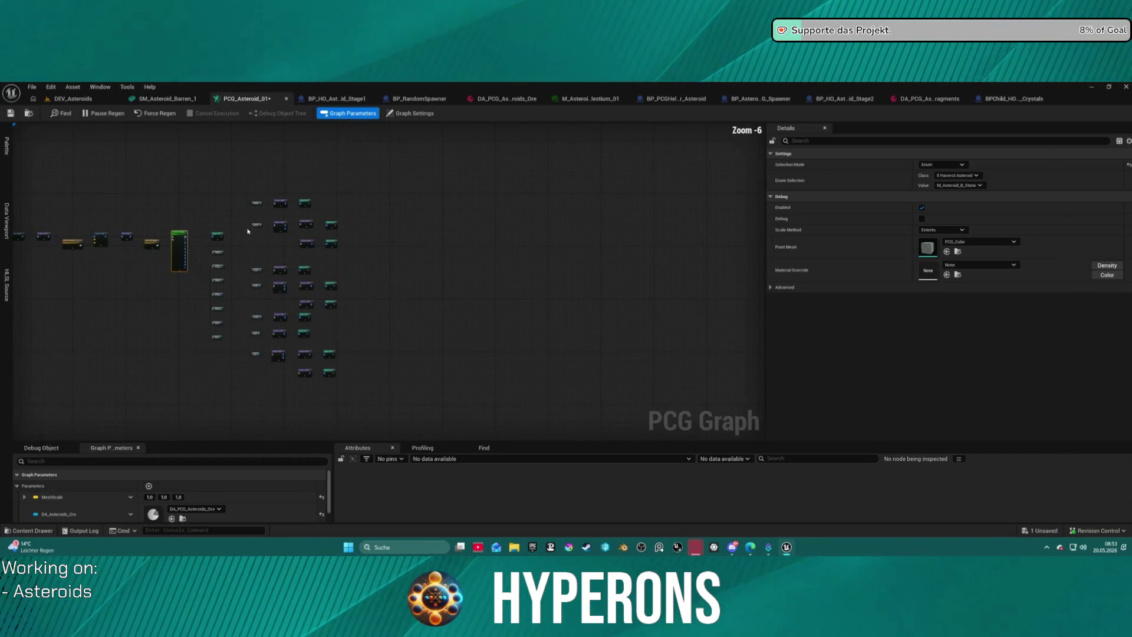
Step: Regroup the ore branch nodes, shifting them right and moving the top groups lower
{"action": "mouse_move", "coordinate": [248, 180]}
{"action": "left_mouse_down"}
{"action": "mouse_move", "coordinate": [338, 379]}
{"action": "mouse_move", "coordinate": [358, 391]}
{"action": "left_mouse_up"}
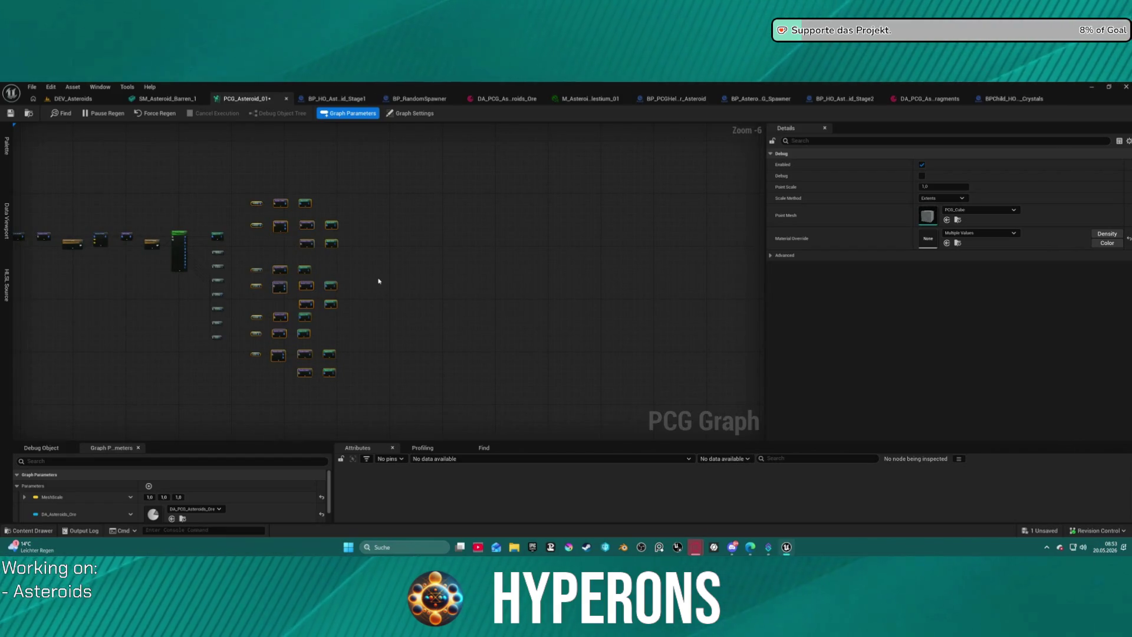
{"action": "scroll", "coordinate": [378, 281], "scroll_direction": "up", "scroll_amount": 1}
{"action": "left_click", "coordinate": [373, 260]}
{"action": "left_click_drag", "start_coordinate": [175, 193], "coordinate": [288, 236]}
{"action": "left_click", "coordinate": [271, 199]}
{"action": "mouse_move", "coordinate": [172, 164]}
{"action": "left_mouse_down"}
{"action": "mouse_move", "coordinate": [339, 425]}
{"action": "mouse_move", "coordinate": [316, 420]}
{"action": "mouse_move", "coordinate": [434, 422]}
{"action": "mouse_move", "coordinate": [439, 413]}
{"action": "mouse_move", "coordinate": [374, 335]}
{"action": "mouse_move", "coordinate": [422, 324]}
{"action": "mouse_move", "coordinate": [420, 382]}
{"action": "left_mouse_up"}
{"action": "scroll", "coordinate": [402, 308], "scroll_direction": "down", "scroll_amount": 2}
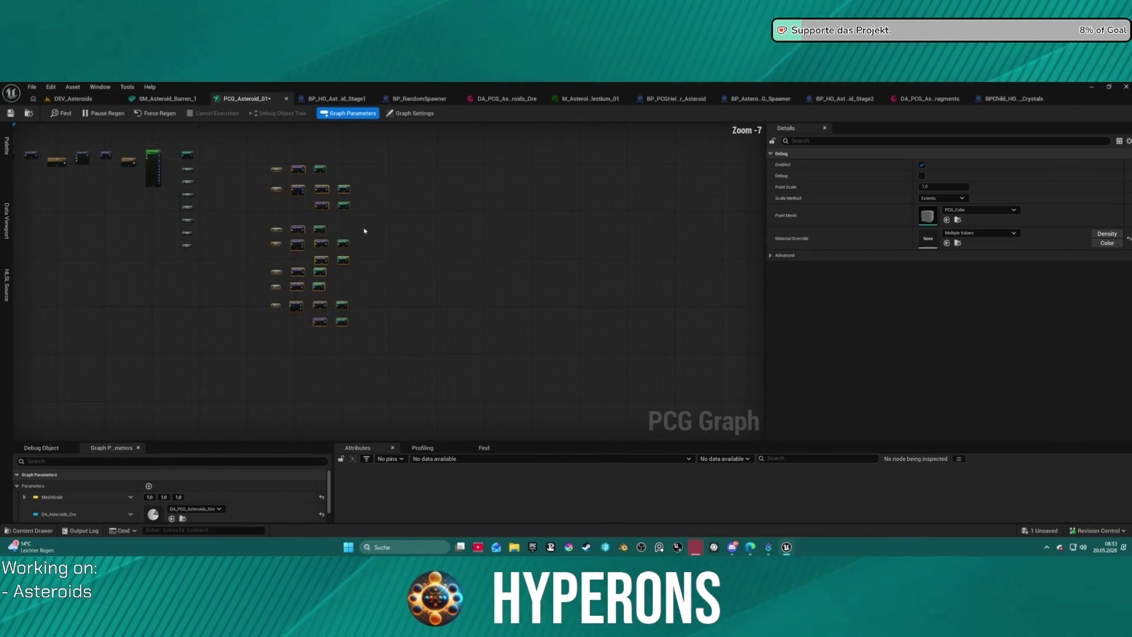
{"action": "scroll", "coordinate": [365, 231], "scroll_direction": "up", "scroll_amount": 2}
{"action": "left_click_drag", "start_coordinate": [336, 217], "coordinate": [337, 227]}
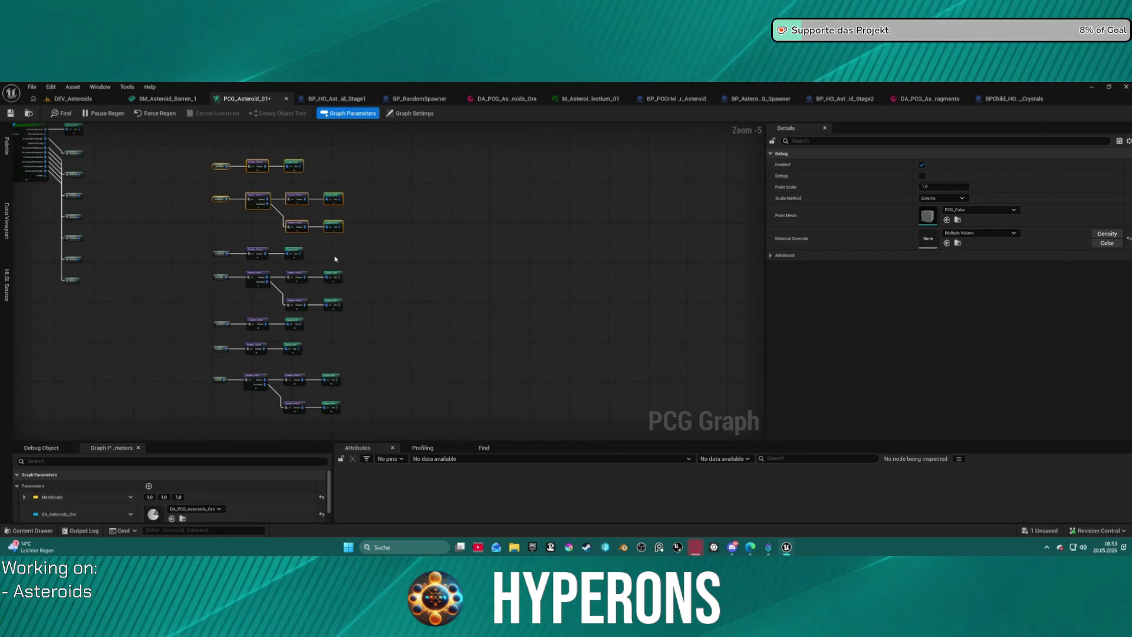
{"action": "left_click", "coordinate": [356, 270]}
{"action": "mouse_move", "coordinate": [206, 262]}
{"action": "left_mouse_down"}
{"action": "mouse_move", "coordinate": [340, 315]}
{"action": "mouse_move", "coordinate": [339, 303]}
{"action": "left_mouse_up"}
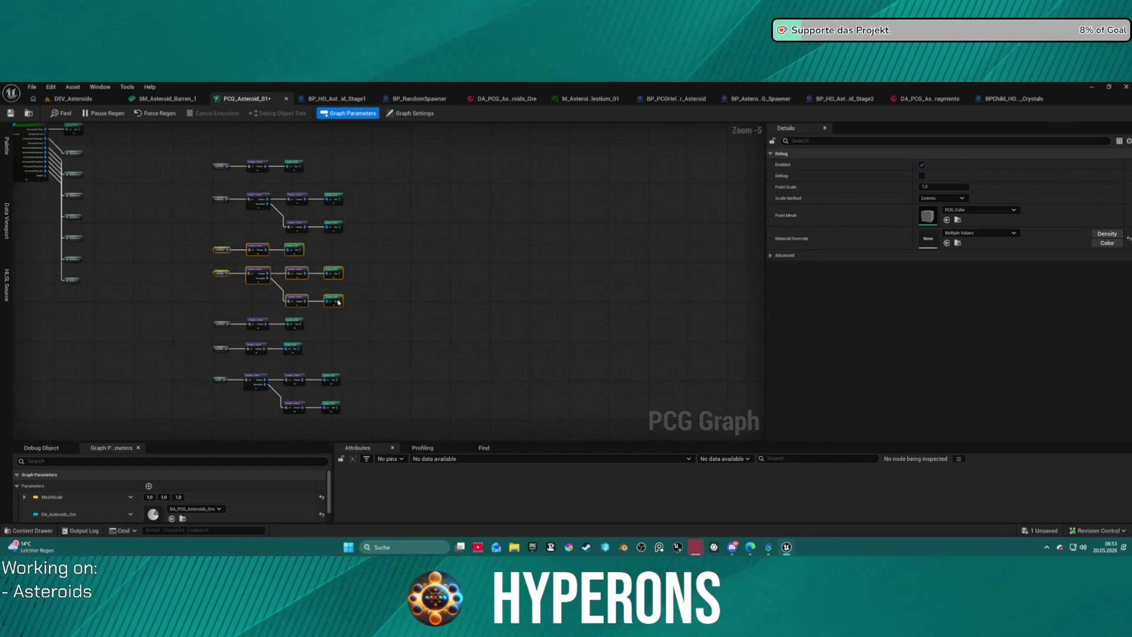
{"action": "mouse_move", "coordinate": [206, 154]}
{"action": "left_mouse_down"}
{"action": "mouse_move", "coordinate": [231, 230]}
{"action": "mouse_move", "coordinate": [232, 399]}
{"action": "left_mouse_up"}
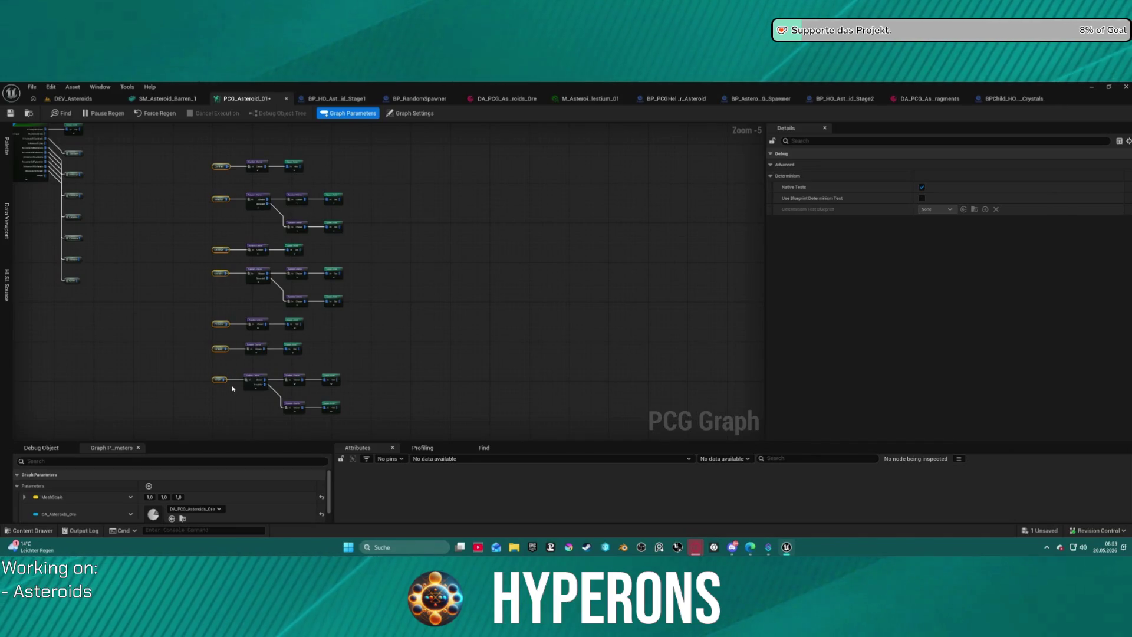
Step: Wrap the whole block of ore Random Choice and Spawn Actor branches in a comment
{"action": "left_click", "coordinate": [387, 277]}
{"action": "scroll", "coordinate": [381, 266], "scroll_direction": "down", "scroll_amount": 2}
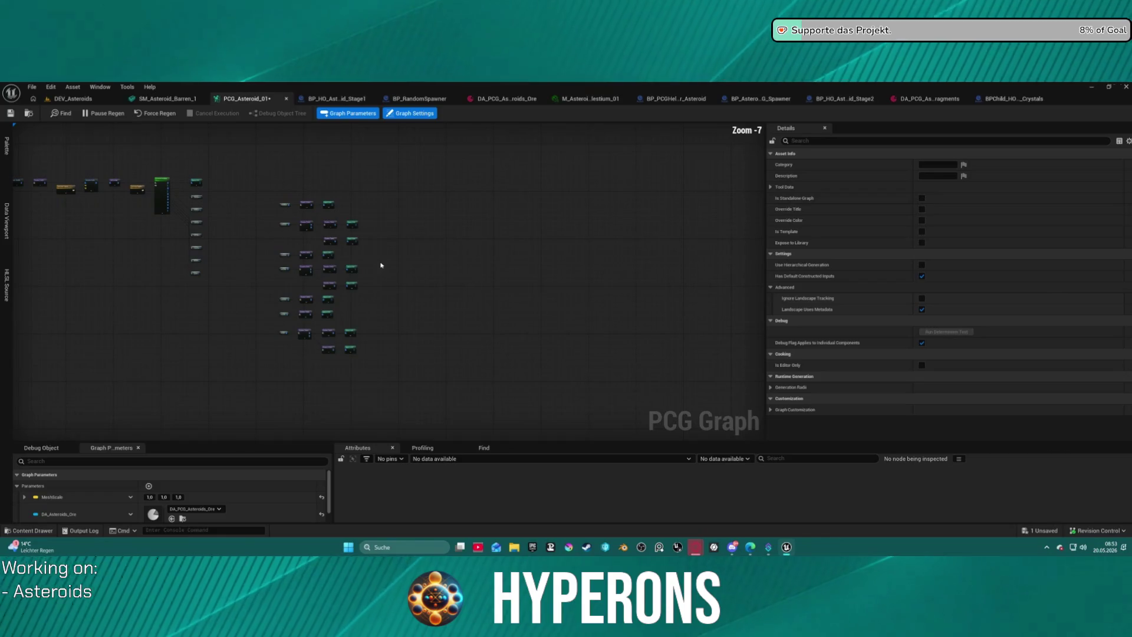
{"action": "left_click_drag", "start_coordinate": [282, 228], "coordinate": [379, 366]}
{"action": "key", "text": "c"}
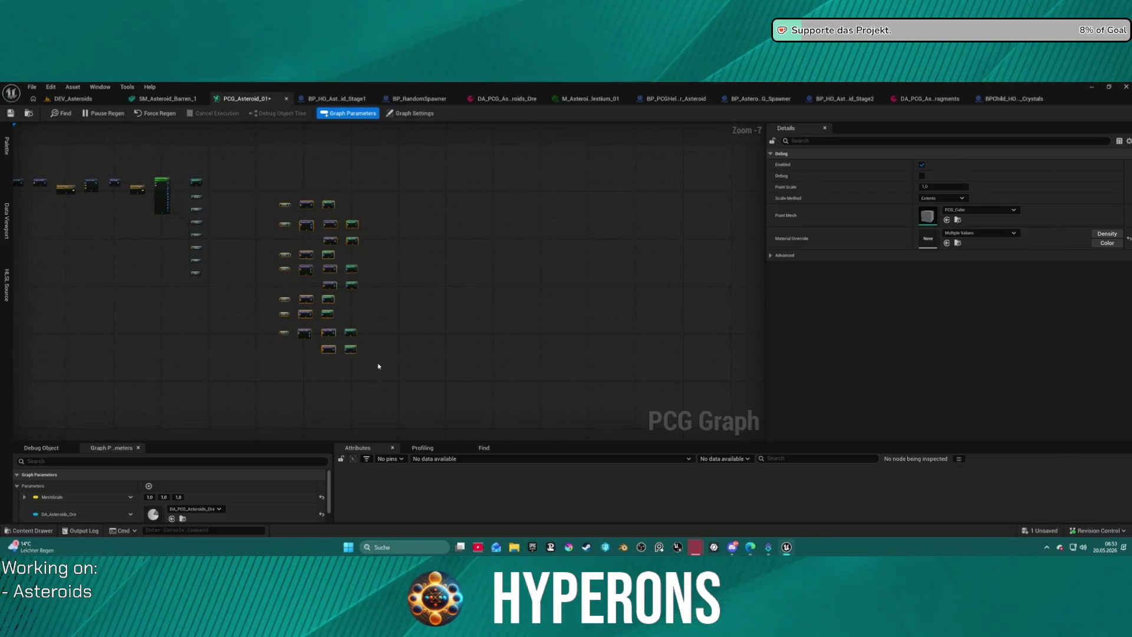
{"action": "scroll", "coordinate": [303, 203], "scroll_direction": "up", "scroll_amount": 5}
{"action": "type", "text": "Drop"}
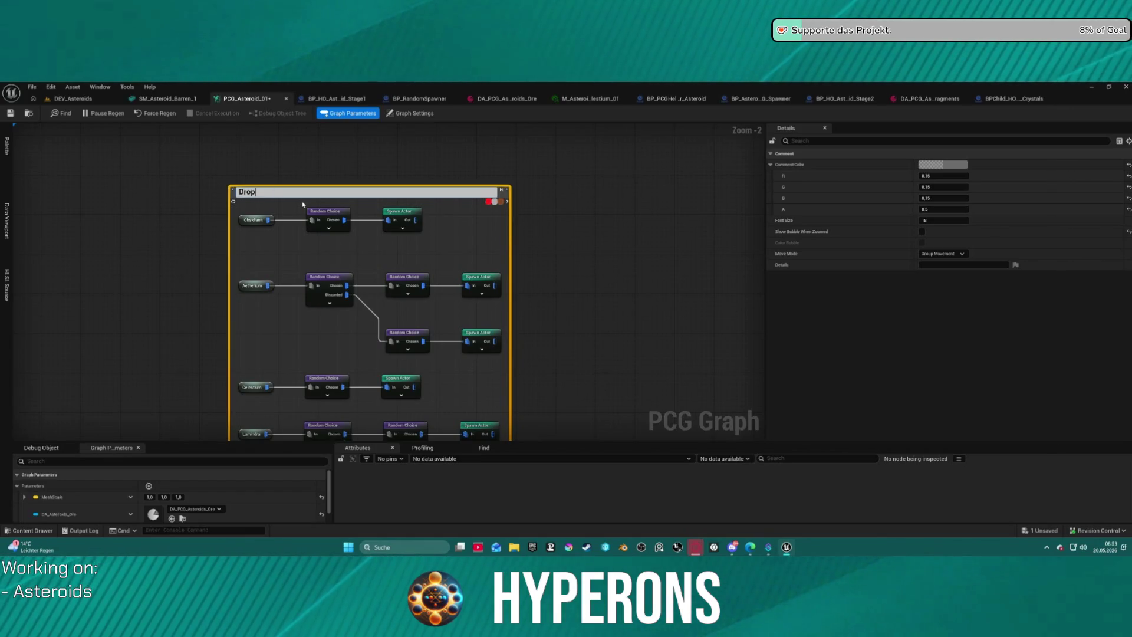
Step: Title the comment 'Drop Chance by Material' and tint it purple
{"action": "type", "text": " Chance by Materia"}
{"action": "type", "text": "l"}
{"action": "key", "text": "Return"}
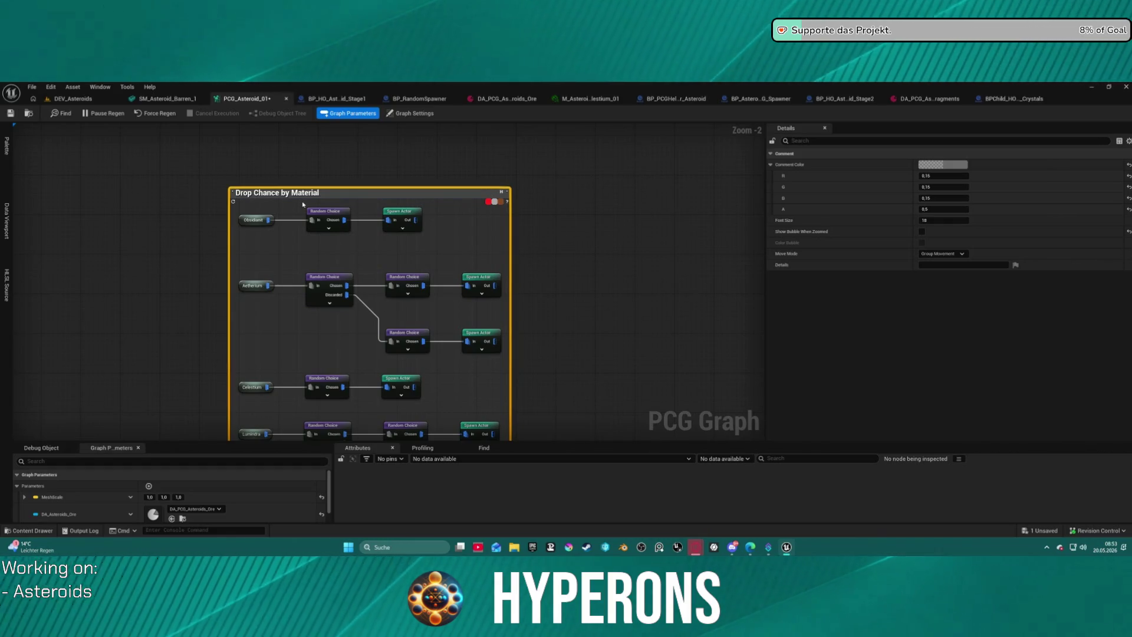
{"action": "scroll", "coordinate": [309, 152], "scroll_direction": "down", "scroll_amount": 2}
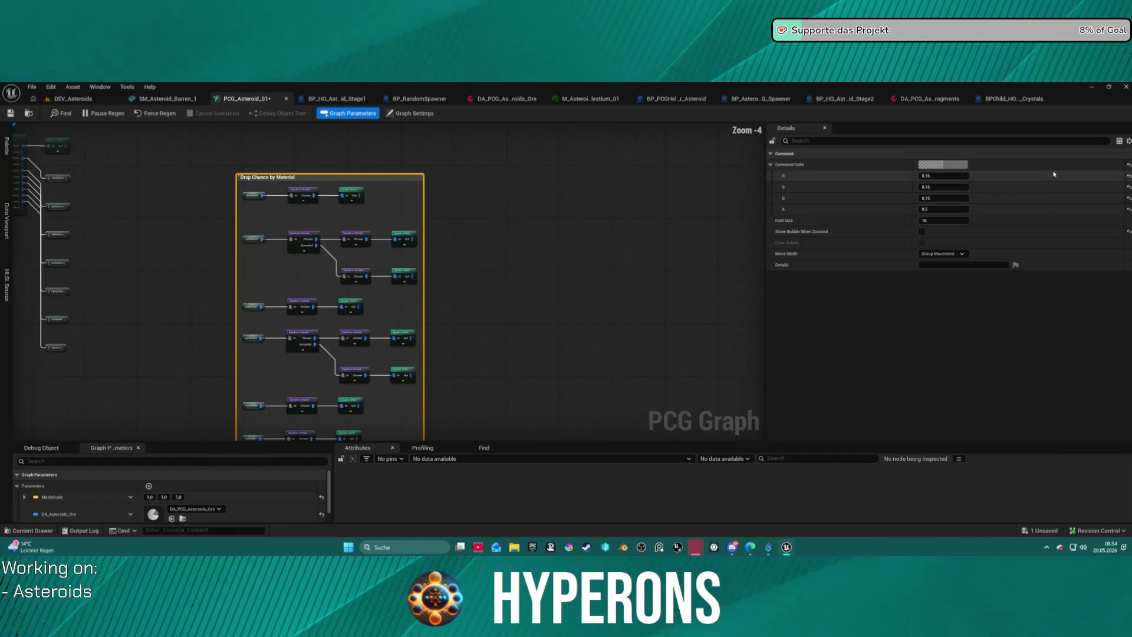
{"action": "left_click", "coordinate": [953, 163]}
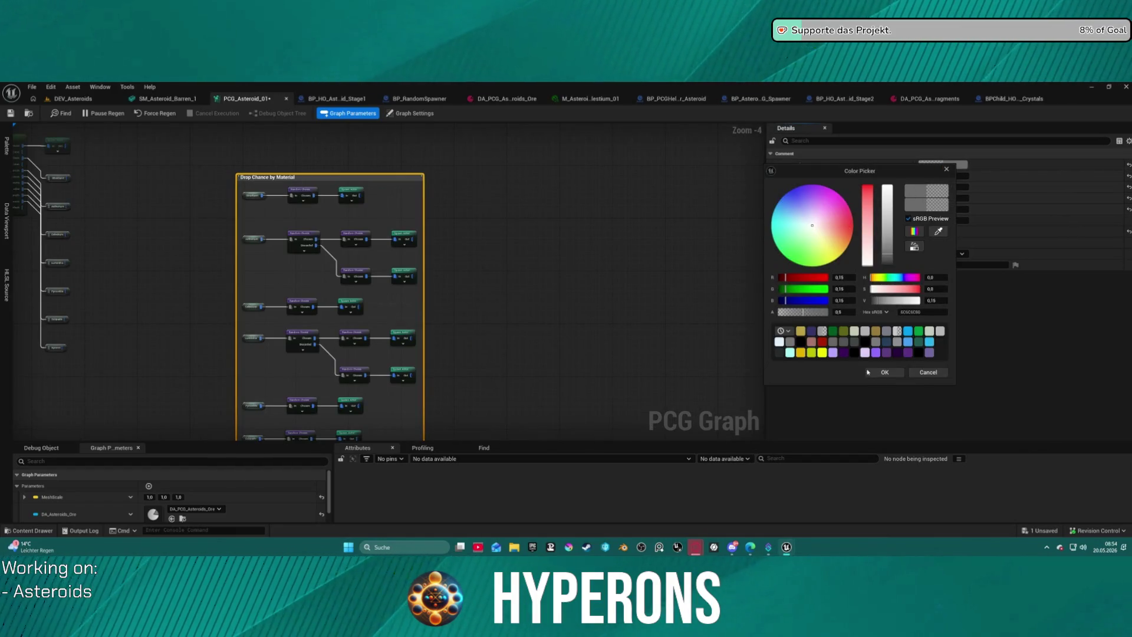
{"action": "left_click", "coordinate": [877, 357]}
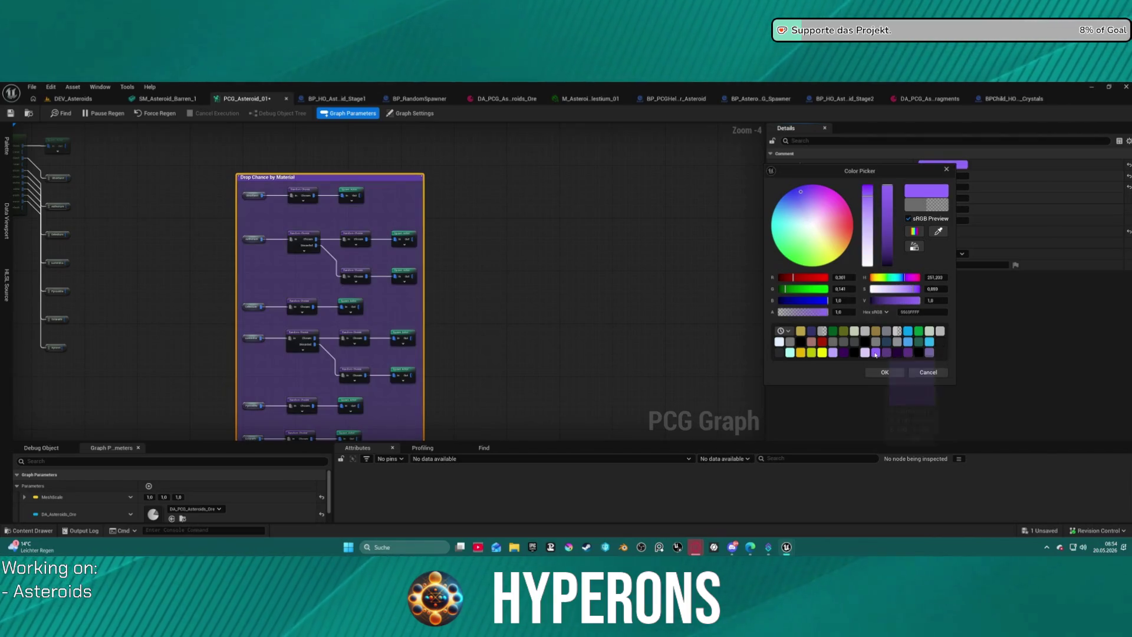
{"action": "left_click", "coordinate": [480, 250]}
{"action": "scroll", "coordinate": [481, 250], "scroll_direction": "down", "scroll_amount": 6}
{"action": "scroll", "coordinate": [454, 194], "scroll_direction": "up", "scroll_amount": 5}
Step: Move the Drop Chance by Material comment up-left and select the main node chain
{"action": "mouse_move", "coordinate": [369, 126]}
{"action": "left_mouse_down"}
{"action": "mouse_move", "coordinate": [613, 239]}
{"action": "mouse_move", "coordinate": [617, 409]}
{"action": "left_mouse_up"}
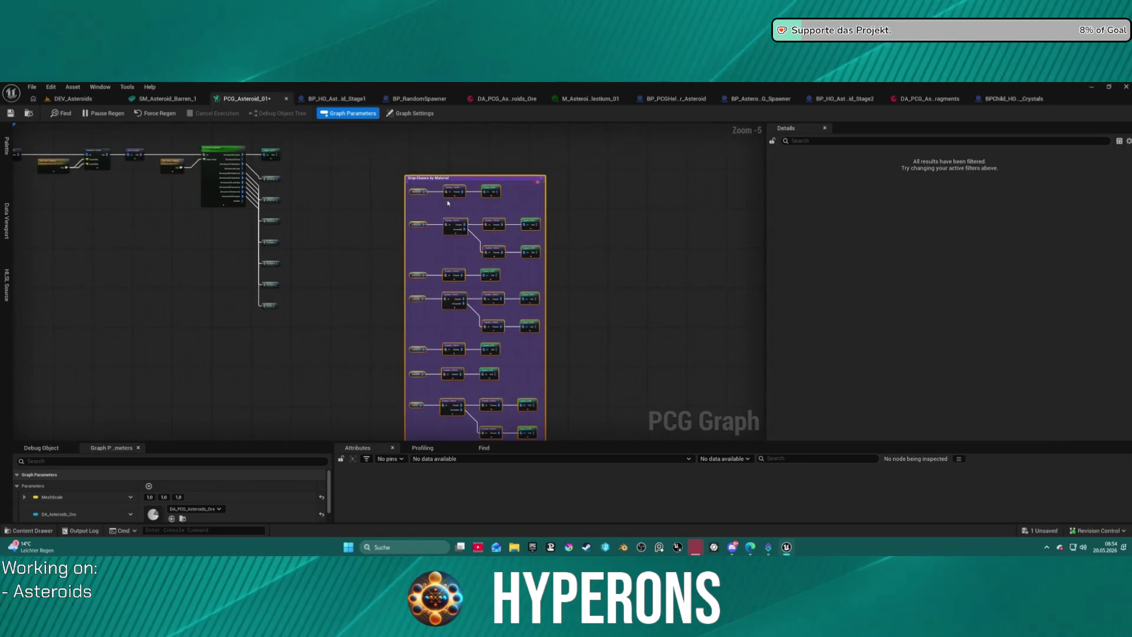
{"action": "left_click_drag", "start_coordinate": [434, 178], "coordinate": [420, 142]}
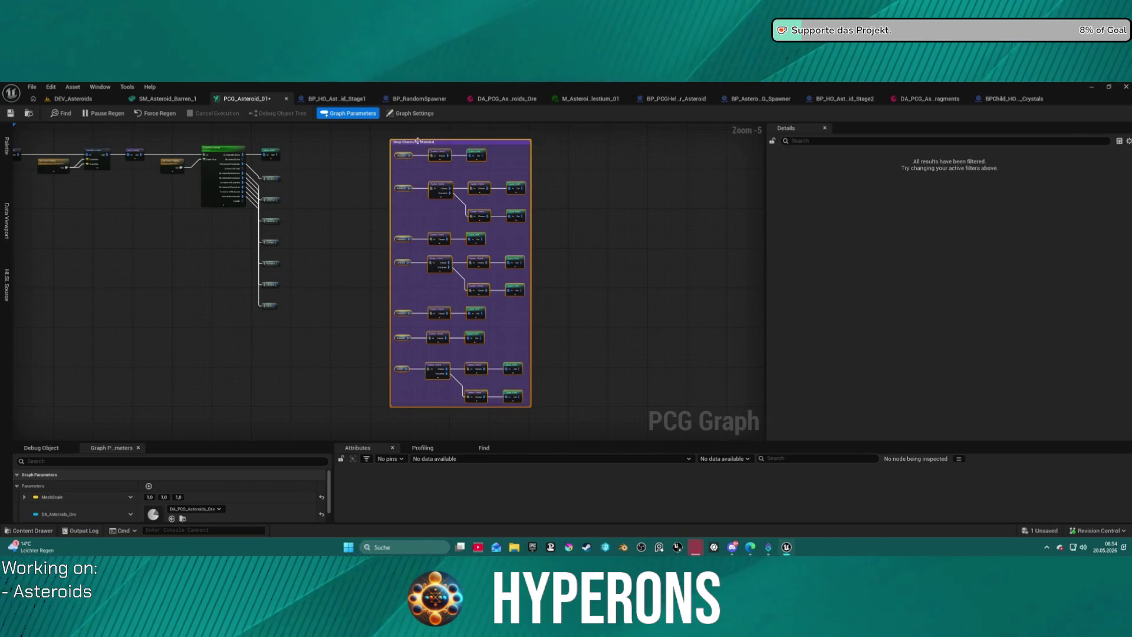
{"action": "scroll", "coordinate": [725, 236], "scroll_direction": "down", "scroll_amount": 4}
{"action": "mouse_move", "coordinate": [144, 200]}
{"action": "left_mouse_down"}
{"action": "mouse_move", "coordinate": [602, 313]}
{"action": "mouse_move", "coordinate": [628, 299]}
{"action": "left_mouse_up"}
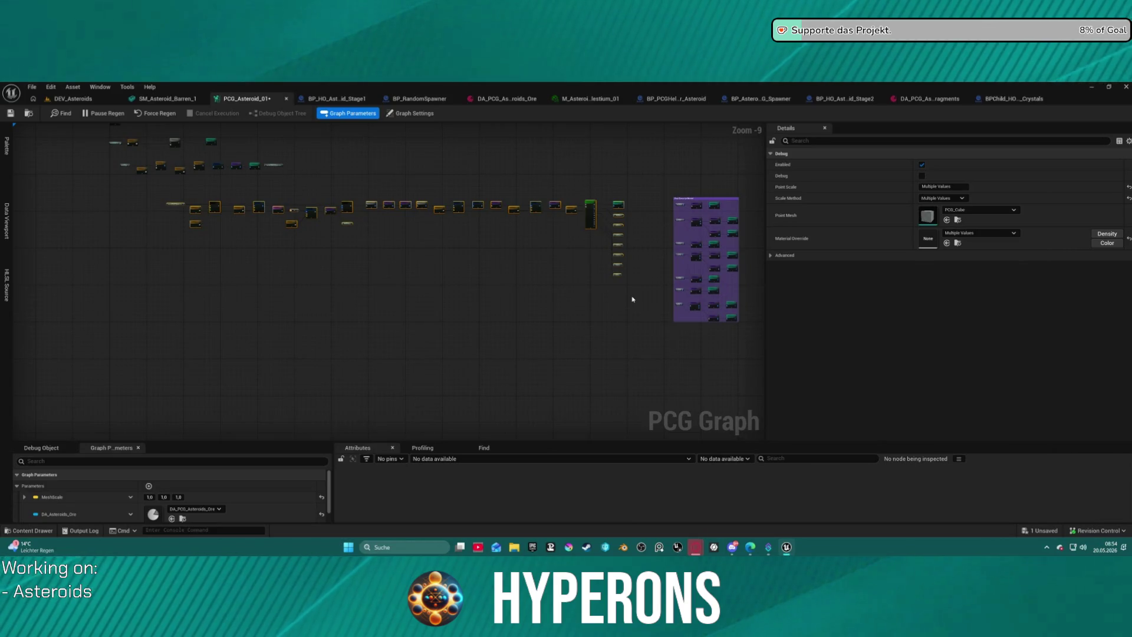
Step: Enclose the main spawn node chain in a teal comment and correct its title to 'Spawn Crystals'
{"action": "key", "text": "c"}
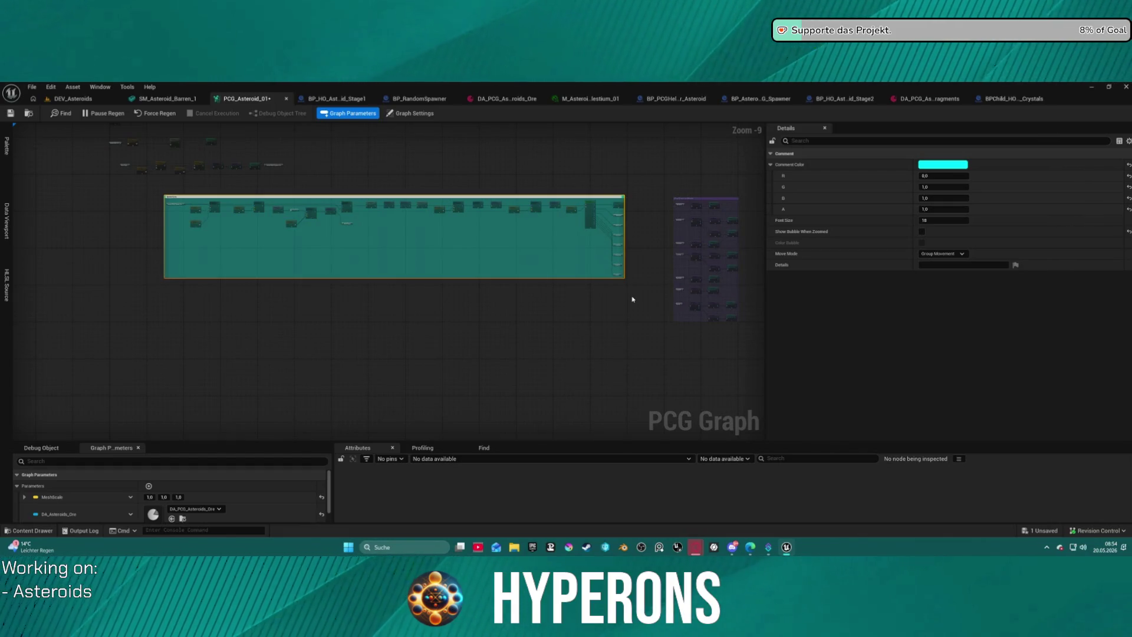
{"action": "double_click", "coordinate": [398, 195]}
{"action": "key", "text": "BackSpace"}
{"action": "type", "text": "s"}
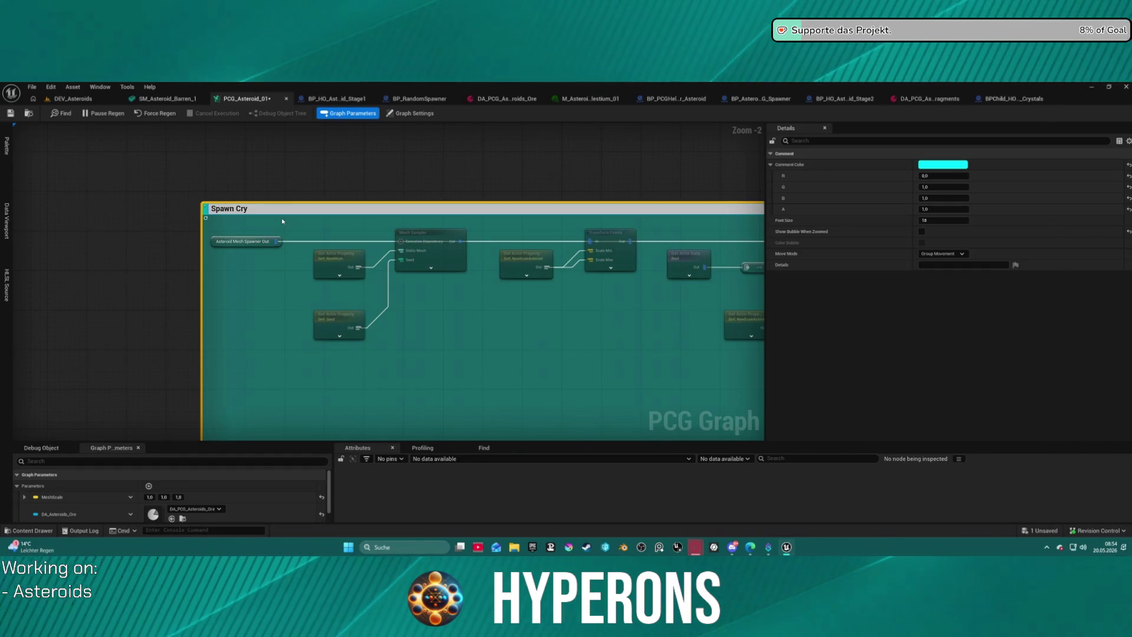
{"action": "type", "text": "i"}
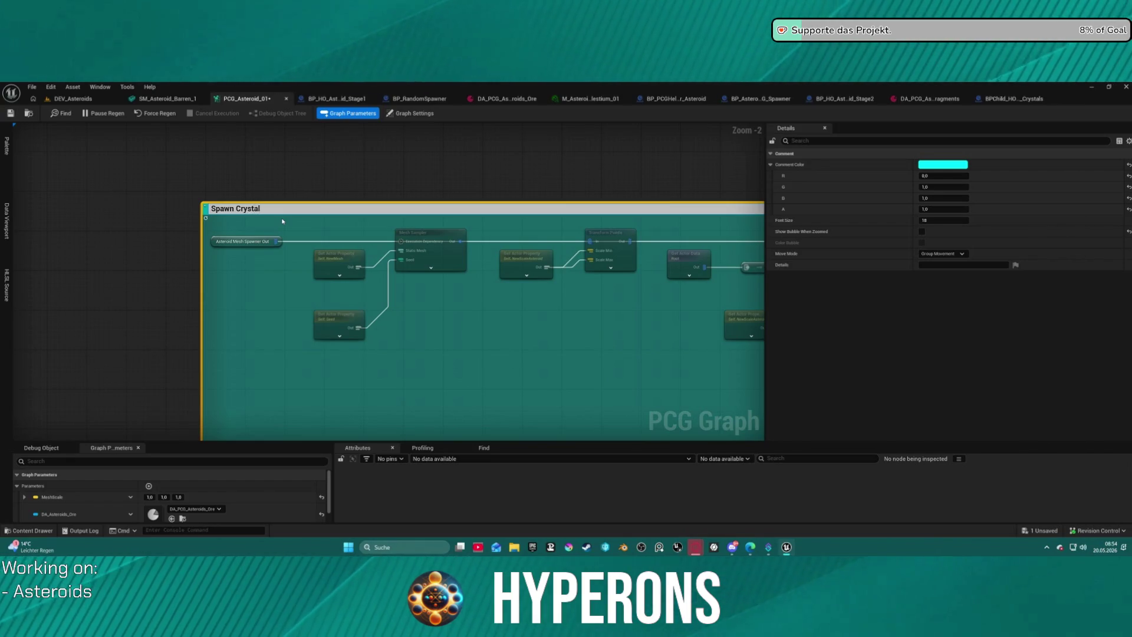
{"action": "left_click", "coordinate": [412, 192]}
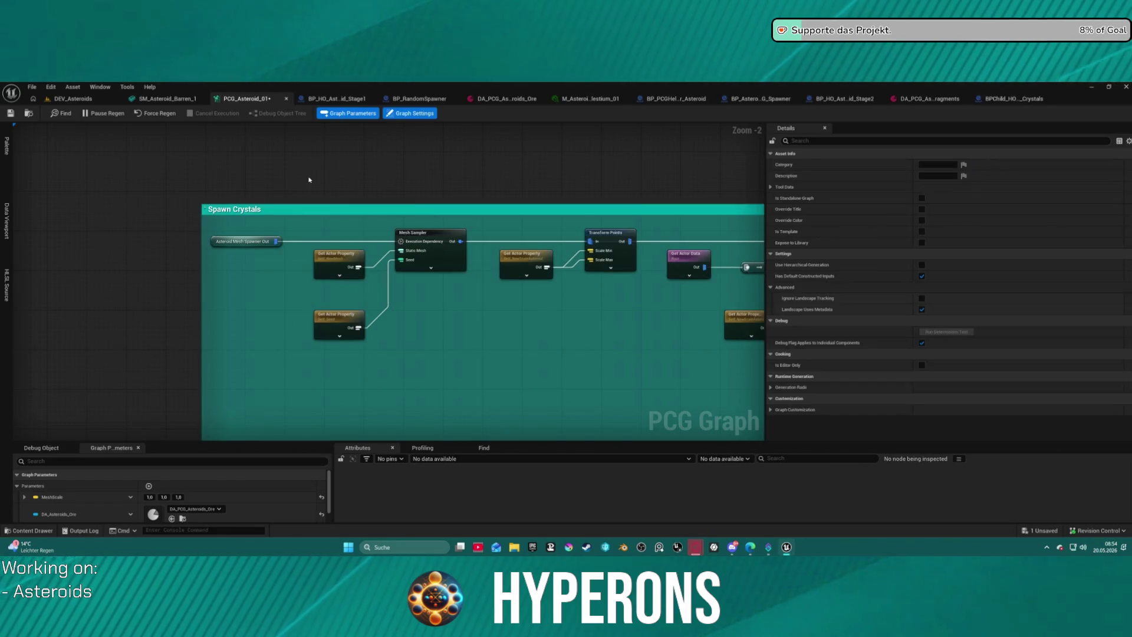
{"action": "scroll", "coordinate": [414, 195], "scroll_direction": "down", "scroll_amount": 5}
{"action": "scroll", "coordinate": [412, 195], "scroll_direction": "down", "scroll_amount": 1}
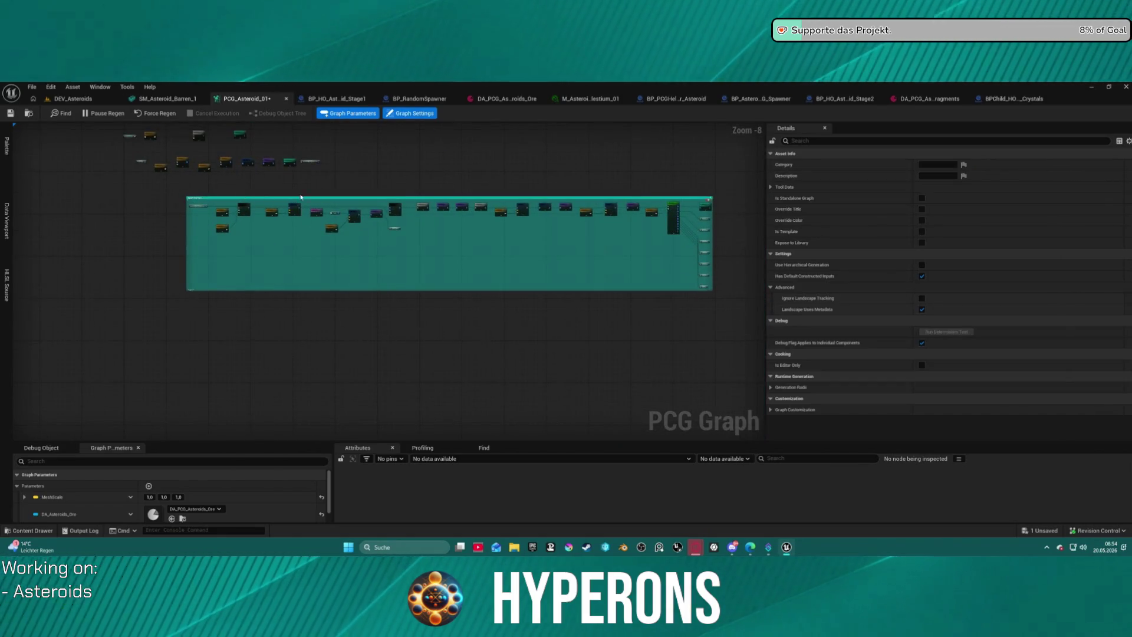
Step: Wrap the top row of base-rock nodes in a blue comment above Spawn Crystals
{"action": "left_click_drag", "start_coordinate": [224, 161], "coordinate": [308, 217]}
{"action": "scroll", "coordinate": [218, 193], "scroll_direction": "up", "scroll_amount": 6}
{"action": "left_click_drag", "start_coordinate": [173, 159], "coordinate": [634, 215]}
{"action": "scroll", "coordinate": [634, 214], "scroll_direction": "down", "scroll_amount": 5}
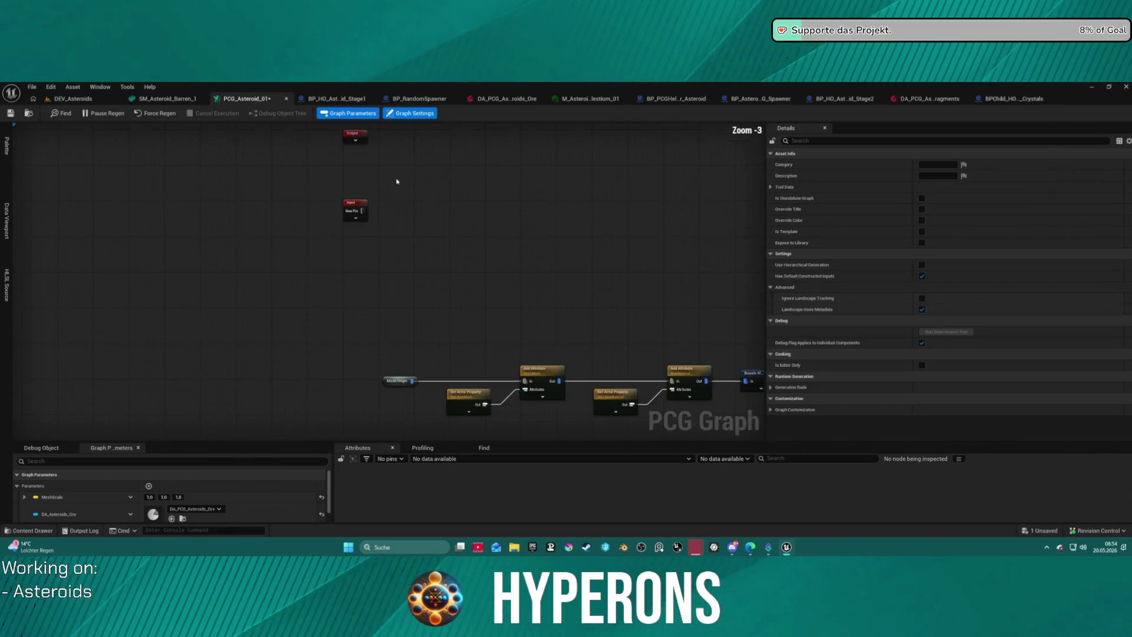
{"action": "scroll", "coordinate": [230, 159], "scroll_direction": "down", "scroll_amount": 5}
{"action": "left_click_drag", "start_coordinate": [161, 136], "coordinate": [306, 198]}
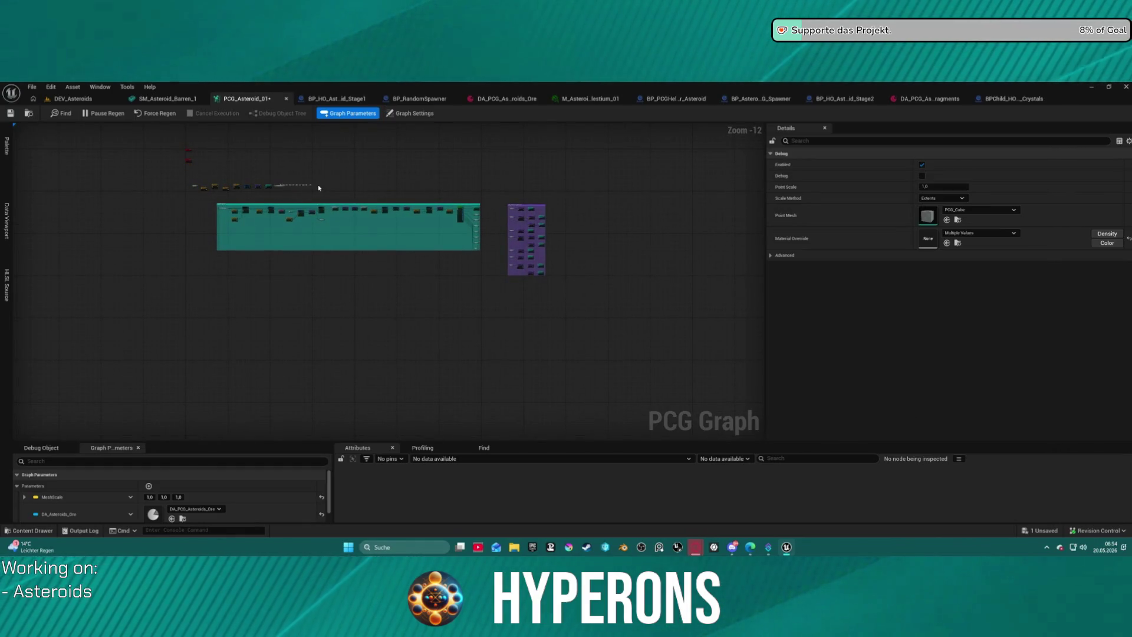
{"action": "scroll", "coordinate": [267, 166], "scroll_direction": "up", "scroll_amount": 6}
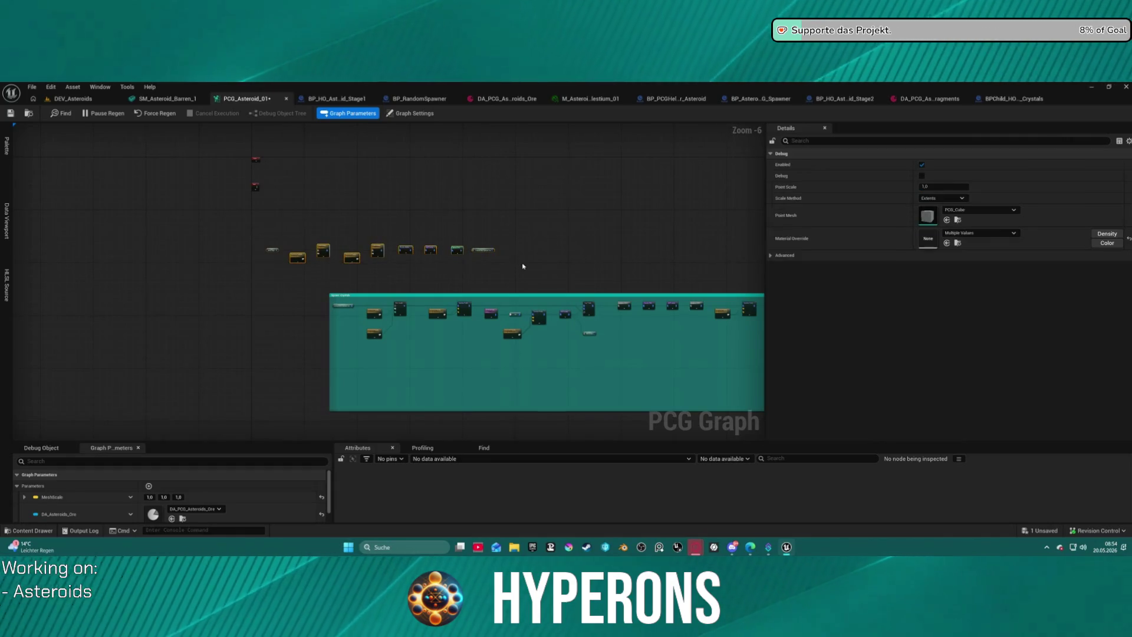
{"action": "key", "text": "c"}
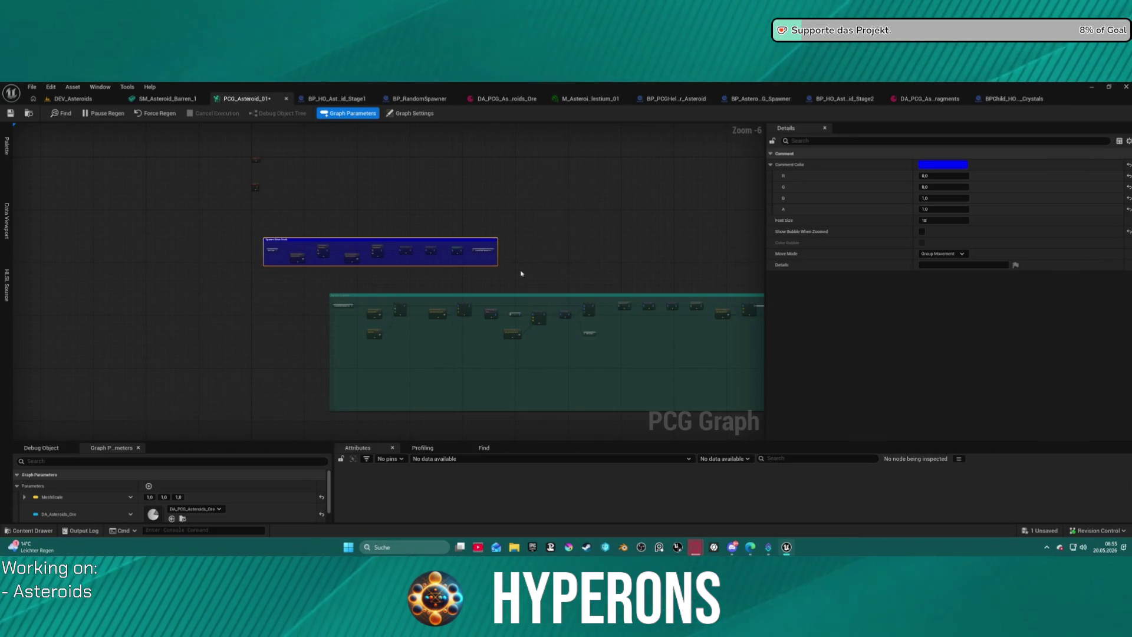
{"action": "scroll", "coordinate": [248, 290], "scroll_direction": "up", "scroll_amount": 4}
{"action": "scroll", "coordinate": [127, 169], "scroll_direction": "down", "scroll_amount": 3}
{"action": "mouse_move", "coordinate": [95, 145]}
{"action": "left_mouse_down"}
{"action": "mouse_move", "coordinate": [178, 148]}
{"action": "mouse_move", "coordinate": [198, 170]}
{"action": "left_mouse_up"}
Step: Move the stray red nodes beside the teal comment and title the blue comment 'Spawn Base Rock'
{"action": "scroll", "coordinate": [235, 259], "scroll_direction": "down", "scroll_amount": 2}
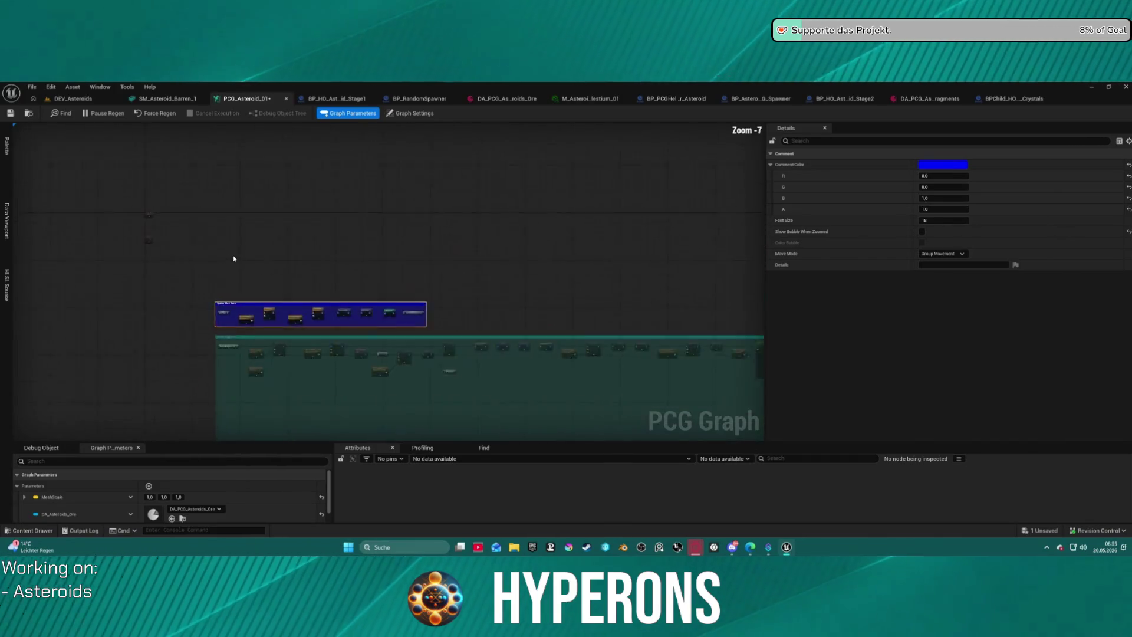
{"action": "scroll", "coordinate": [236, 258], "scroll_direction": "down", "scroll_amount": 2}
{"action": "left_click", "coordinate": [165, 242]}
{"action": "left_click_drag", "start_coordinate": [183, 266], "coordinate": [205, 355]}
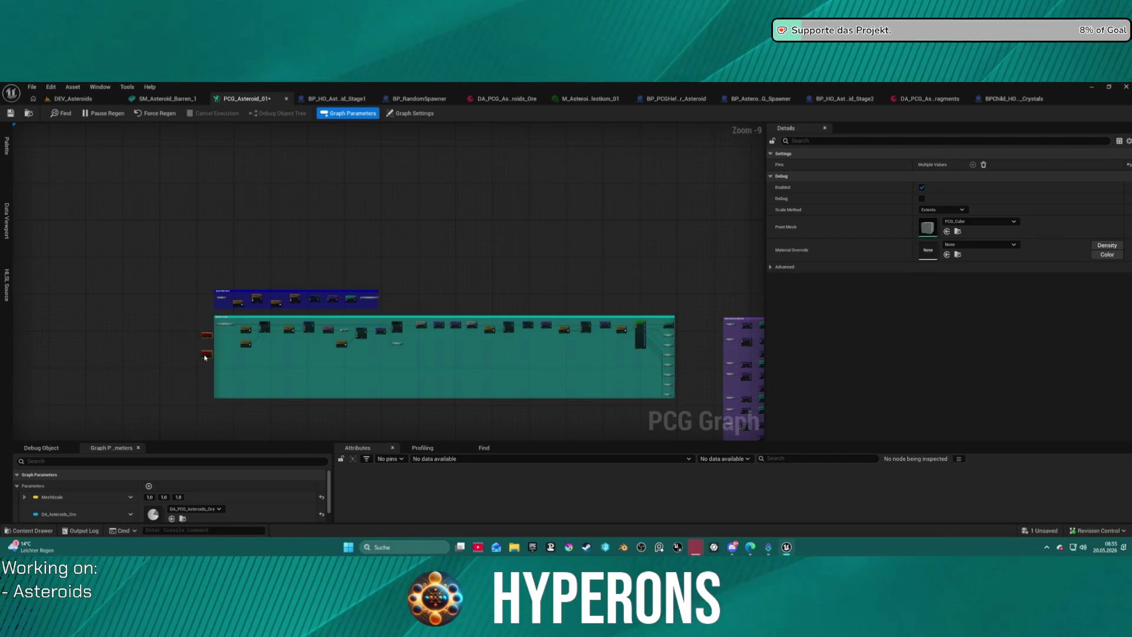
{"action": "scroll", "coordinate": [232, 277], "scroll_direction": "up", "scroll_amount": 10}
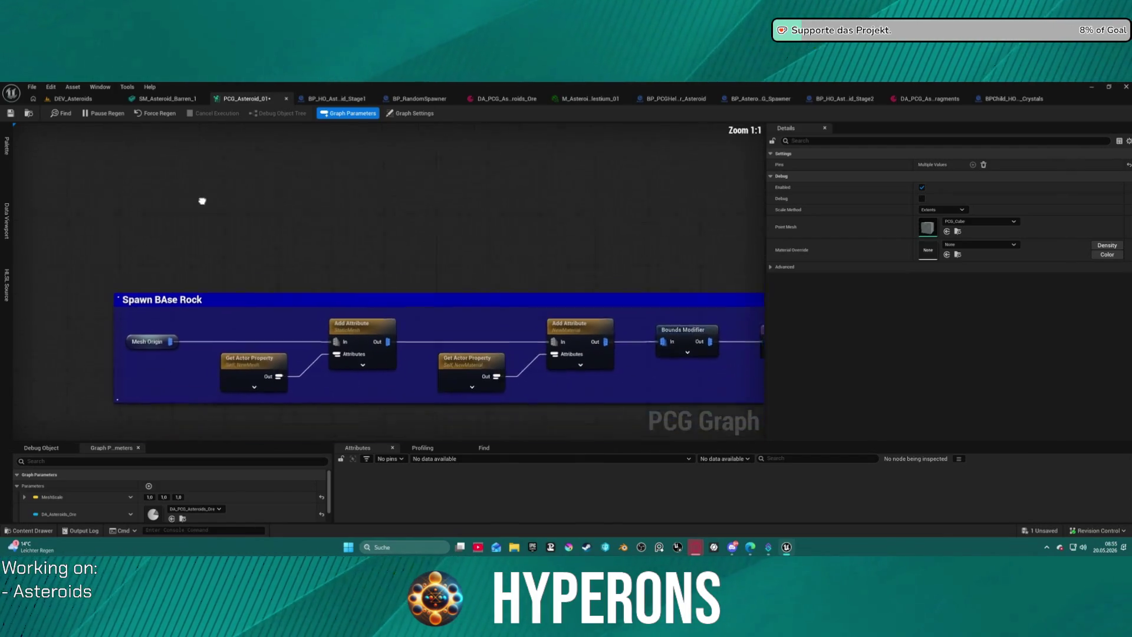
{"action": "double_click", "coordinate": [127, 205]}
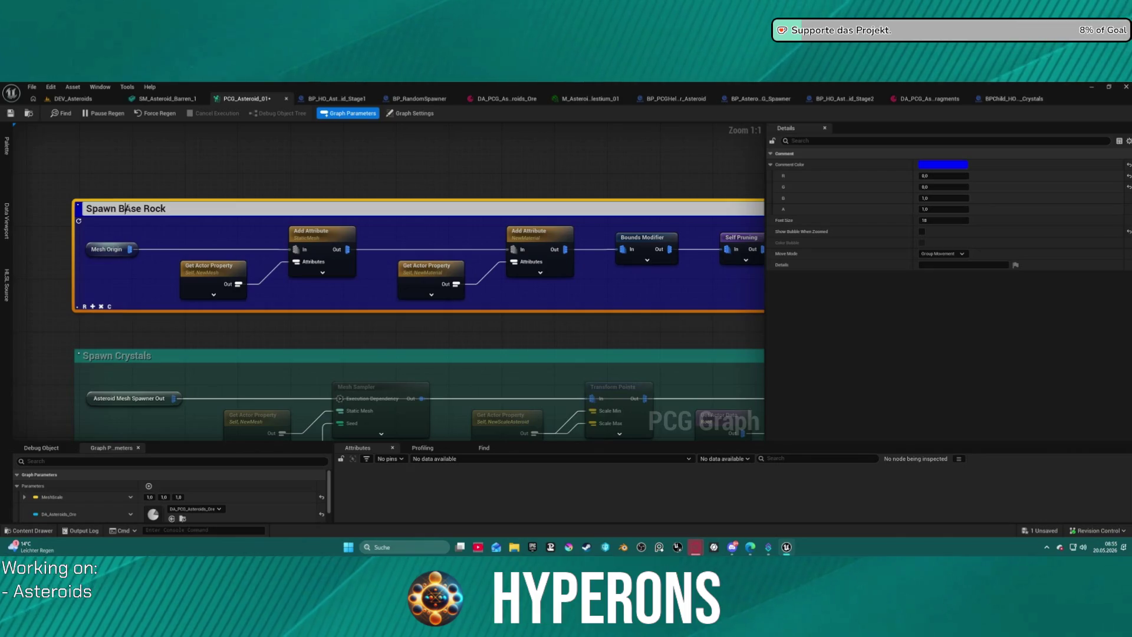
{"action": "type", "text": "a"}
{"action": "scroll", "coordinate": [250, 209], "scroll_direction": "down", "scroll_amount": 9}
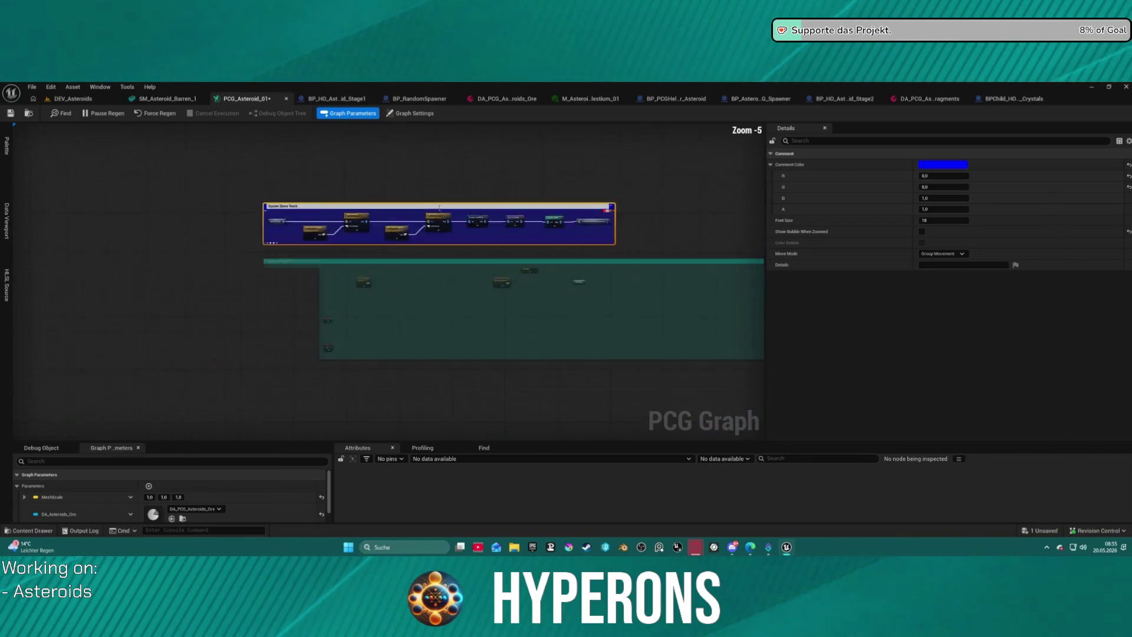
{"action": "left_click", "coordinate": [576, 215]}
Step: Move the purple comment closer to Spawn Crystals and save the graph
{"action": "mouse_move", "coordinate": [575, 214]}
{"action": "left_mouse_down"}
{"action": "mouse_move", "coordinate": [231, 169]}
{"action": "mouse_move", "coordinate": [243, 160]}
{"action": "left_mouse_up"}
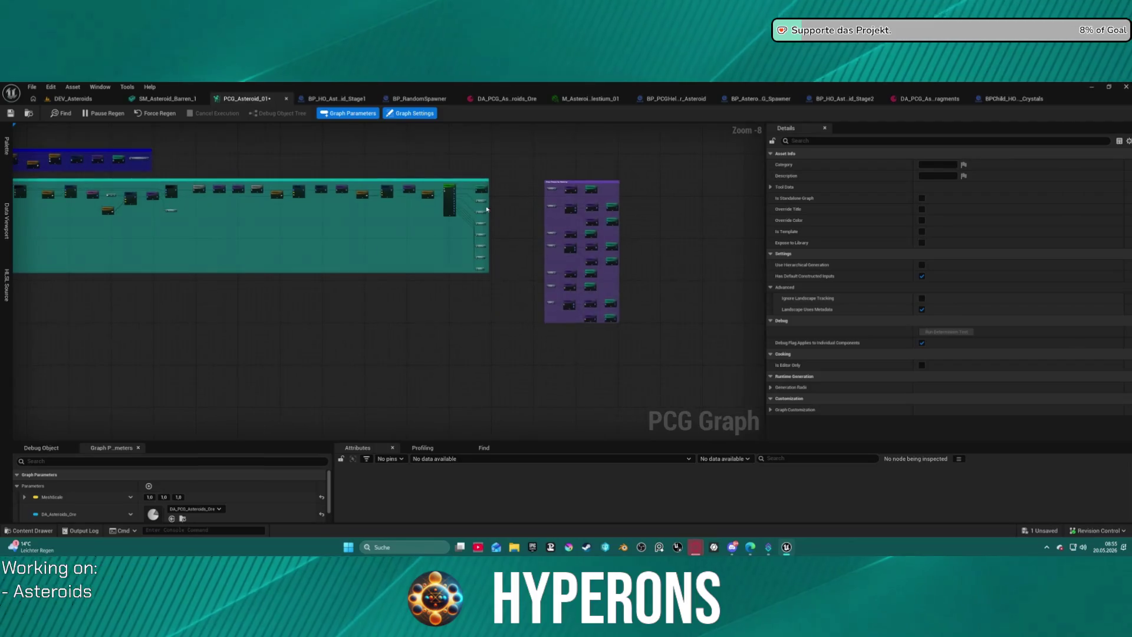
{"action": "mouse_move", "coordinate": [521, 174]}
{"action": "left_mouse_down"}
{"action": "mouse_move", "coordinate": [637, 333]}
{"action": "mouse_move", "coordinate": [604, 303]}
{"action": "mouse_move", "coordinate": [575, 304]}
{"action": "left_mouse_up"}
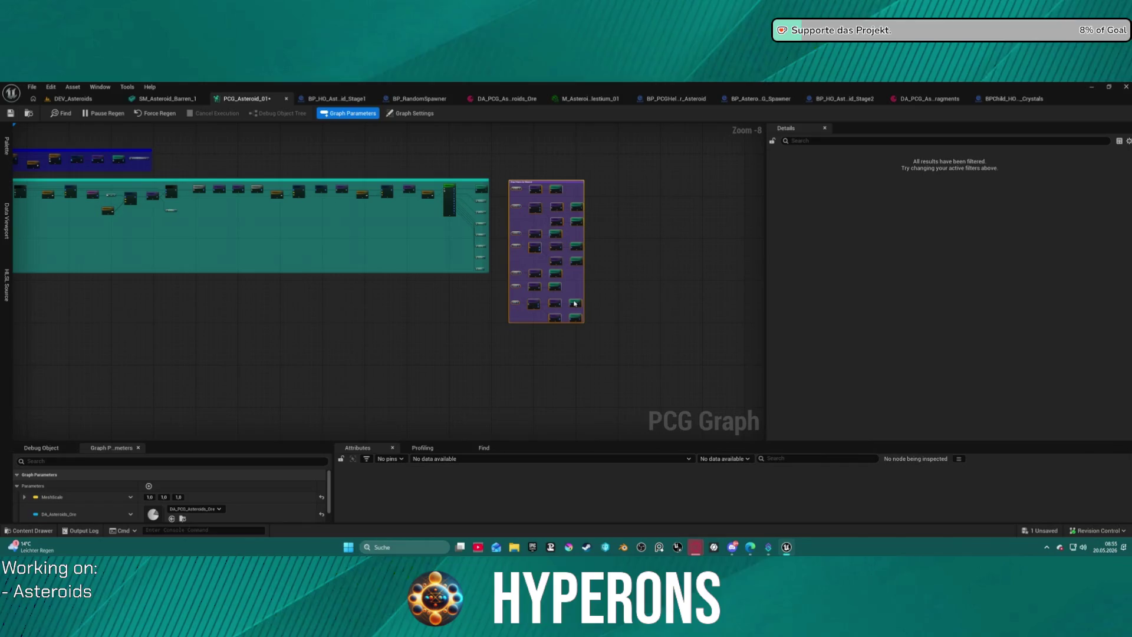
{"action": "left_click", "coordinate": [318, 168]}
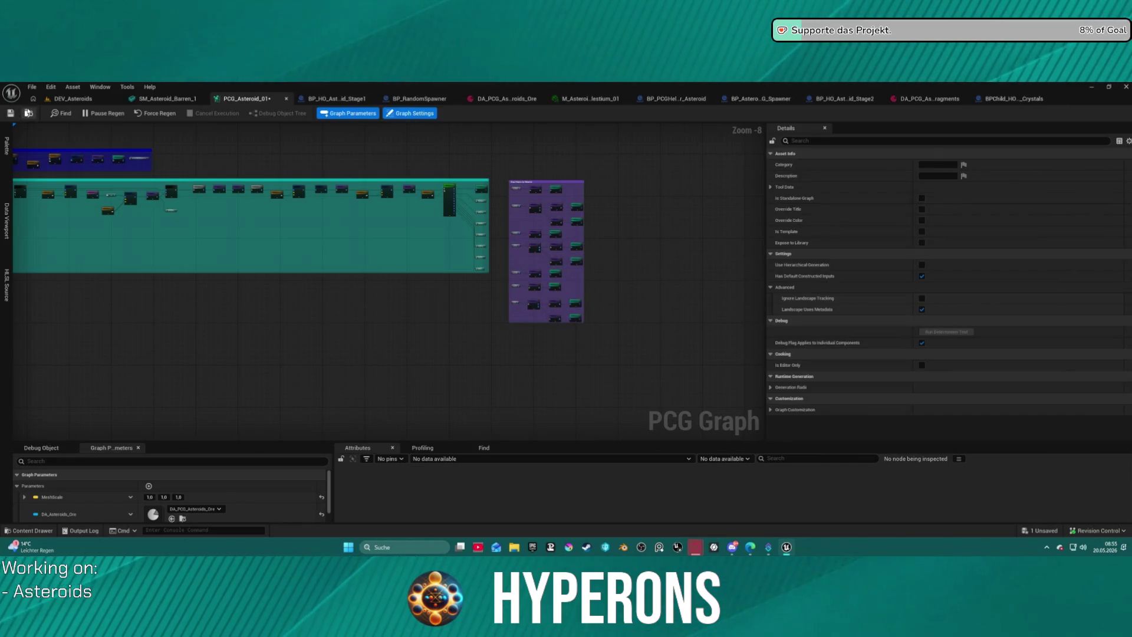
{"action": "left_click", "coordinate": [17, 116]}
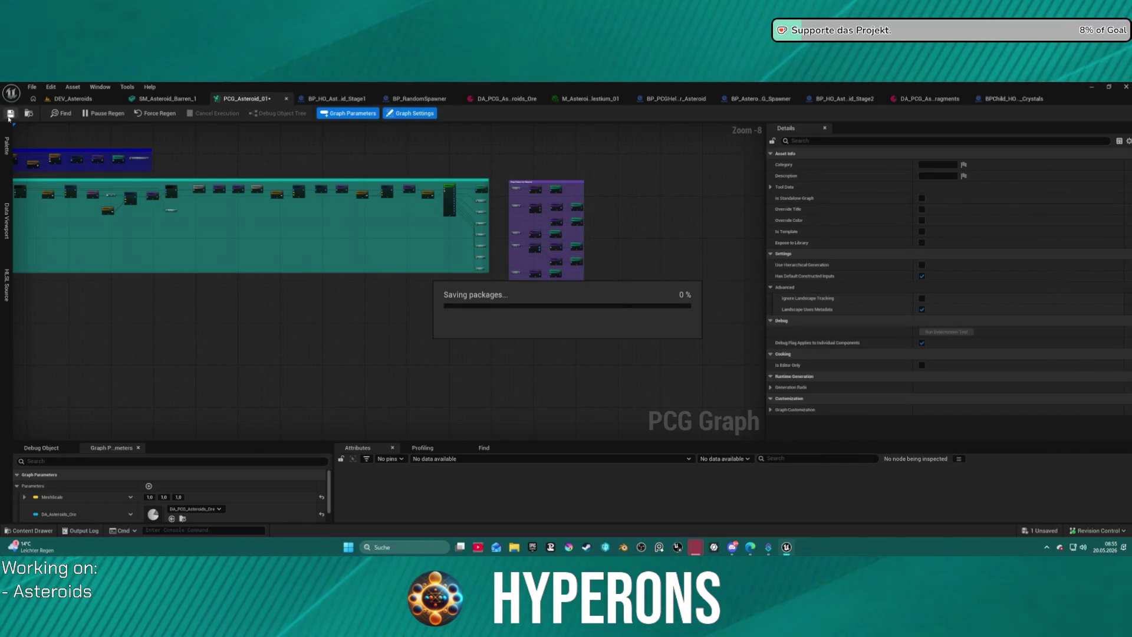
Step: Play-test DEV_Asteroids despite compile errors, mining the asteroid with the laser before stopping
{"action": "left_click", "coordinate": [72, 99]}
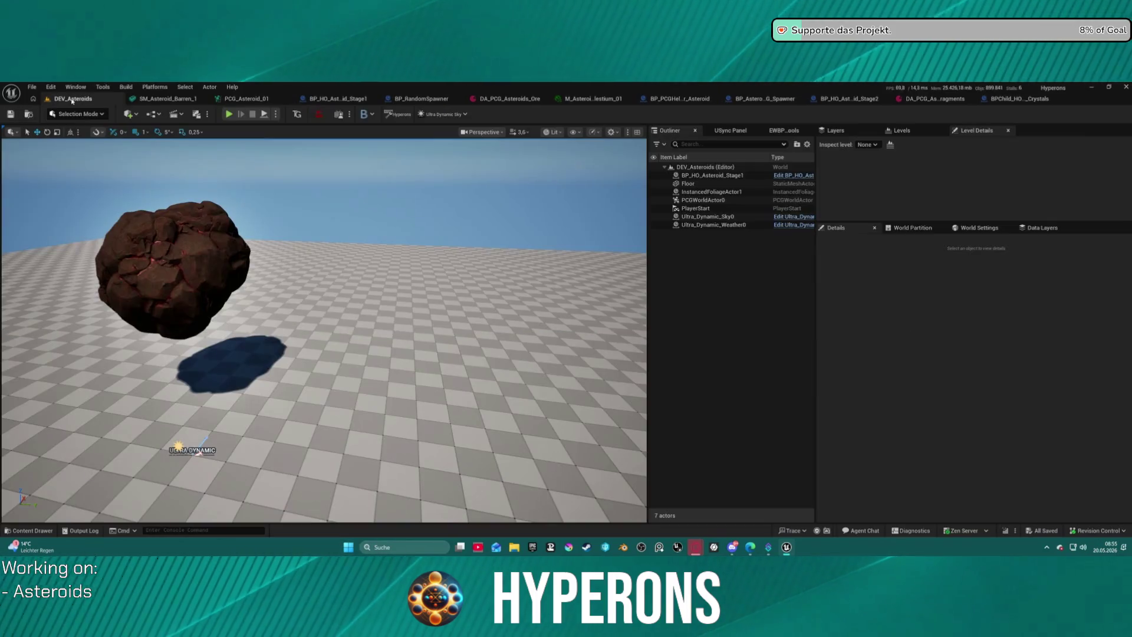
{"action": "left_click", "coordinate": [229, 114]}
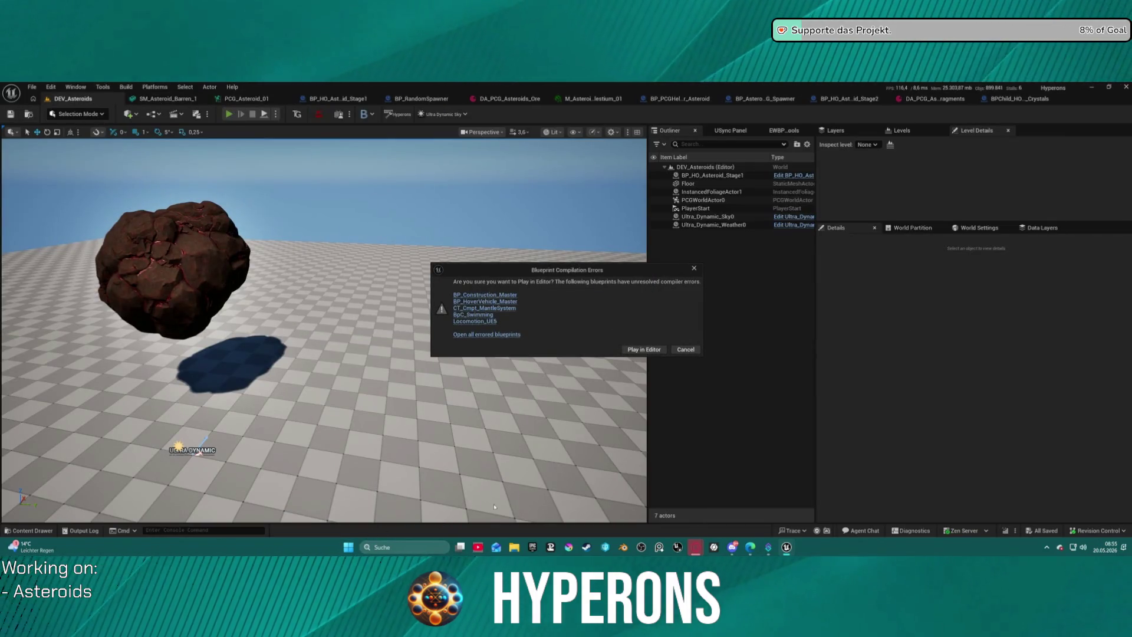
{"action": "left_click", "coordinate": [637, 349]}
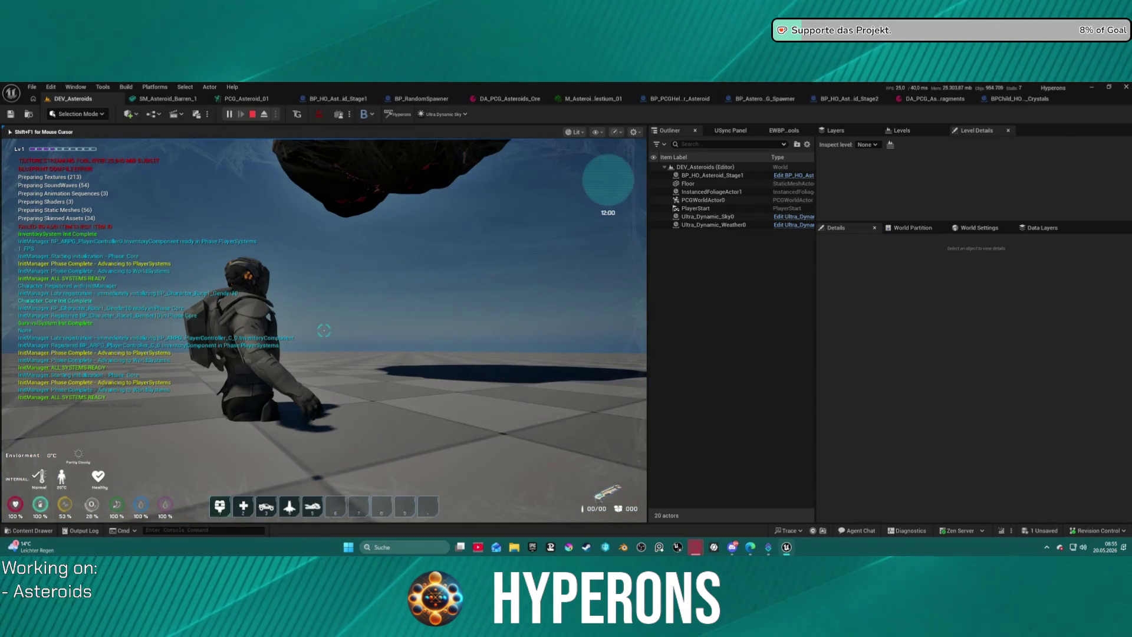
{"action": "key", "text": "i"}
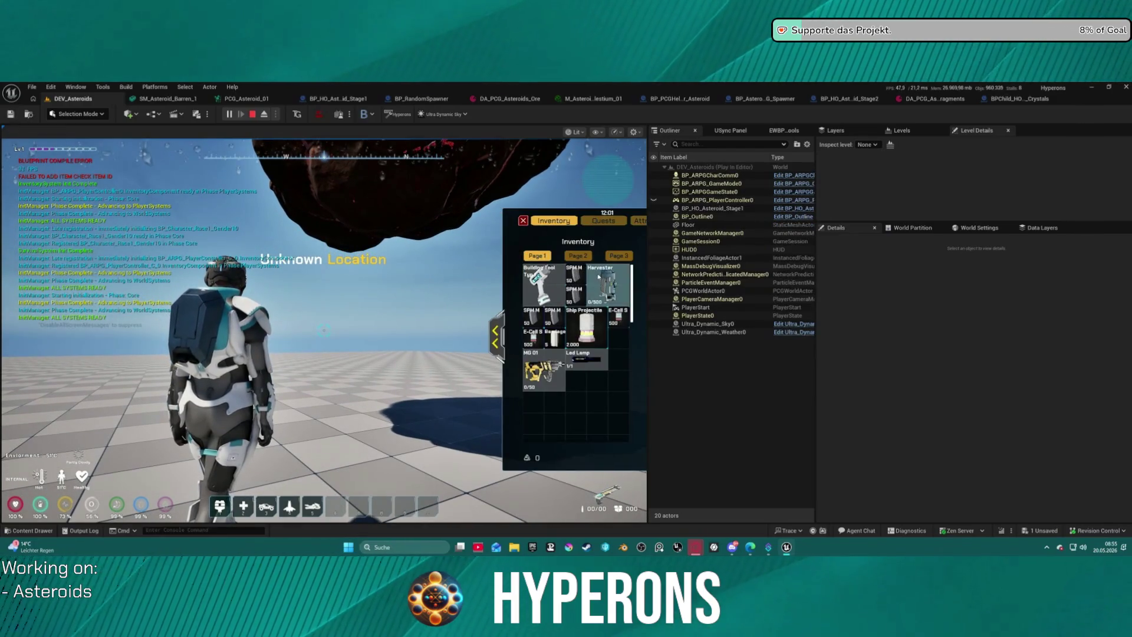
{"action": "key", "text": "i"}
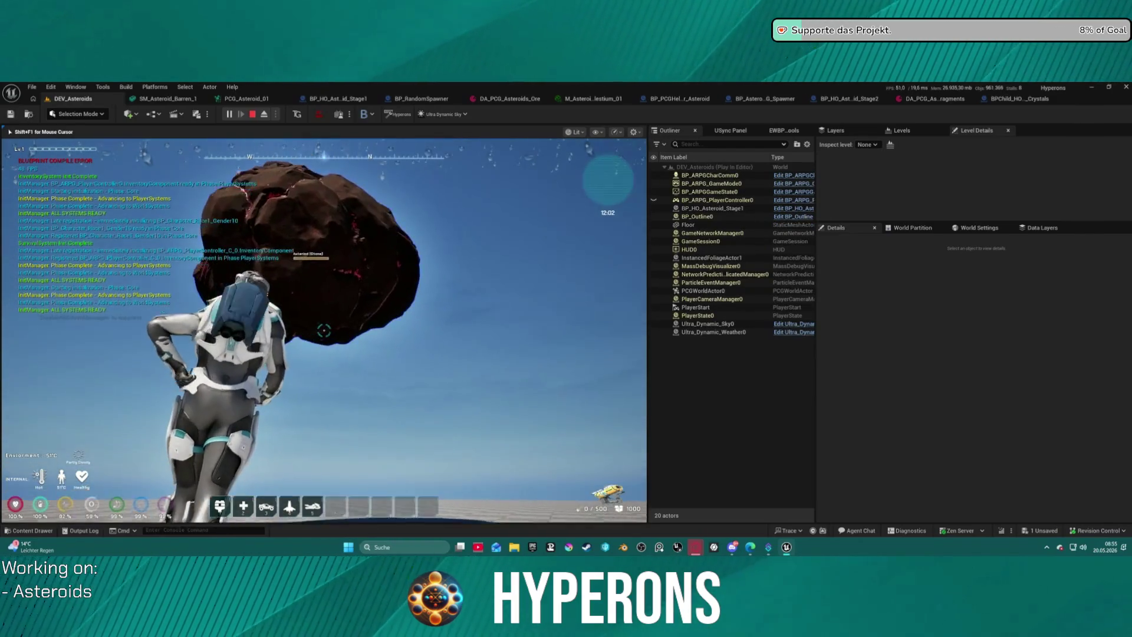
{"action": "left_click", "coordinate": [324, 330]}
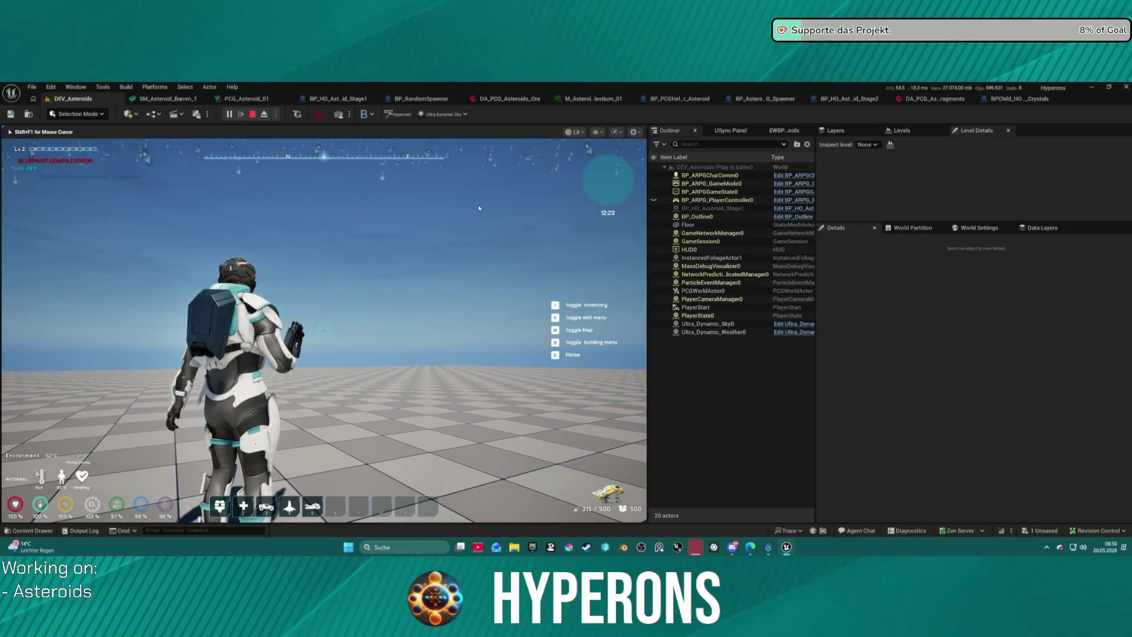
{"action": "key", "text": "Escape"}
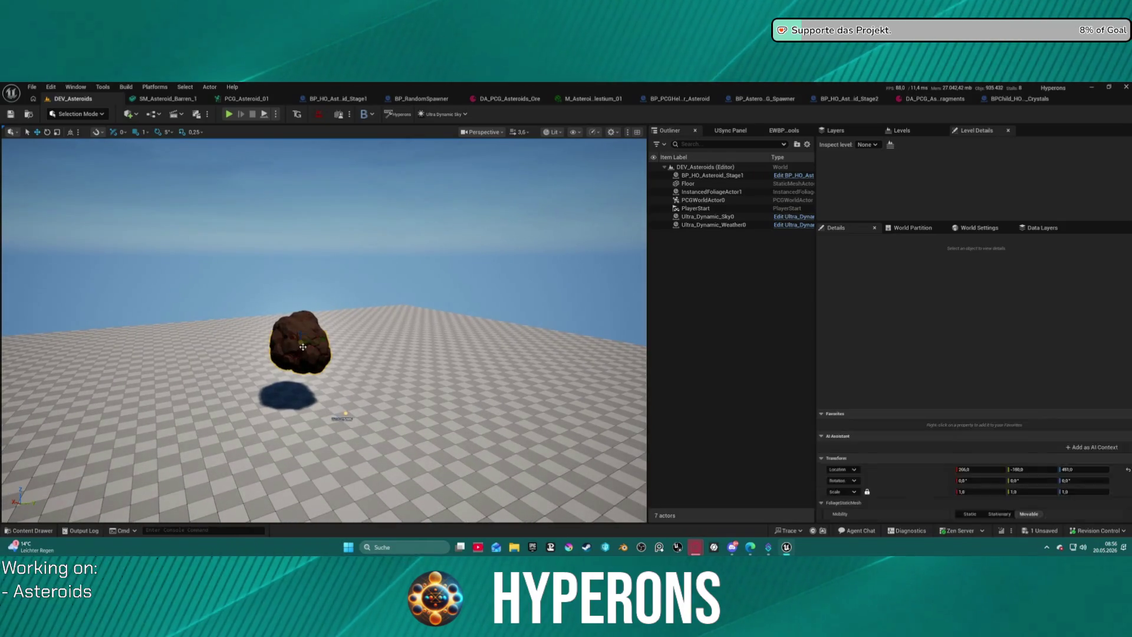
Step: Give the asteroid a new Element 0 material, then open the BP_HO_Asteroid_Stage1 Blueprint
{"action": "left_click", "coordinate": [318, 342]}
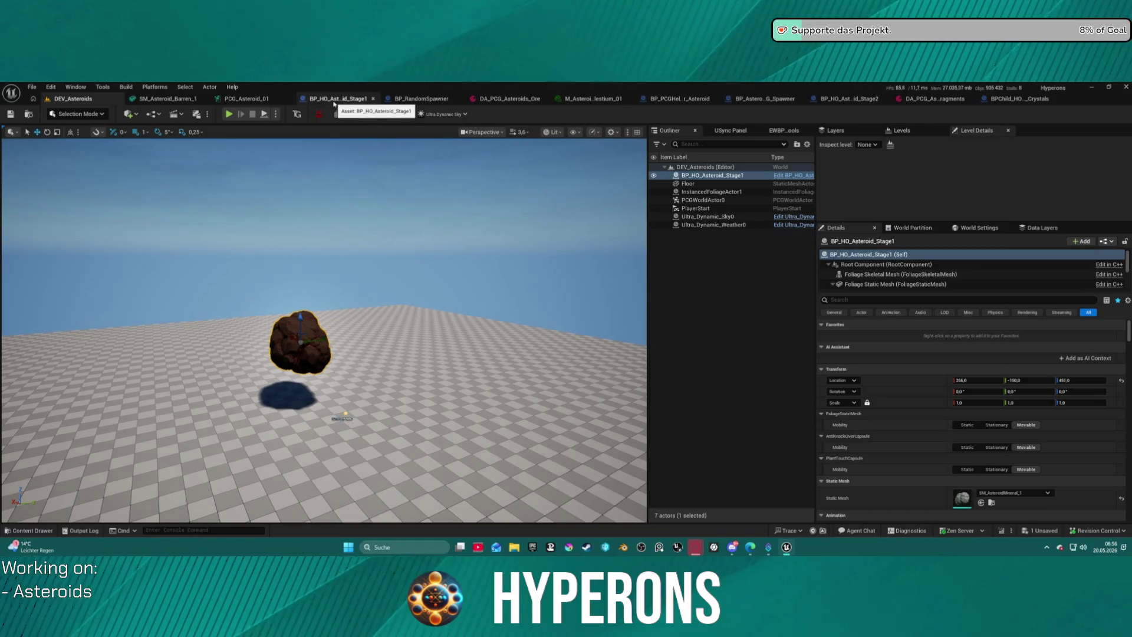
{"action": "scroll", "coordinate": [910, 474], "scroll_direction": "down", "scroll_amount": 5}
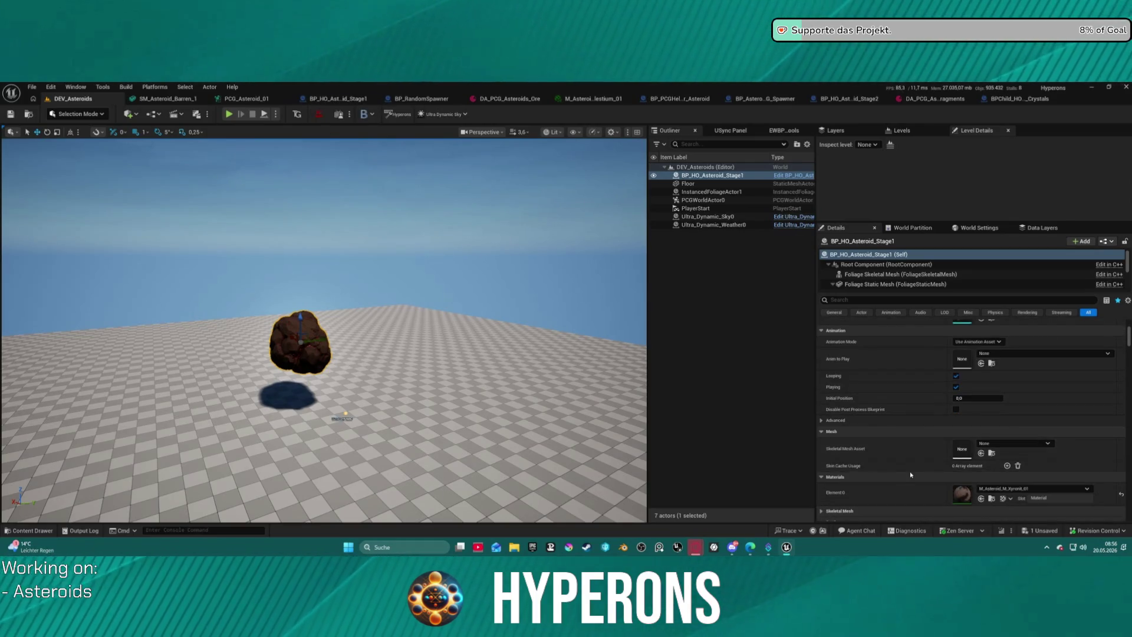
{"action": "scroll", "coordinate": [911, 474], "scroll_direction": "down", "scroll_amount": 2}
{"action": "left_click", "coordinate": [989, 464]}
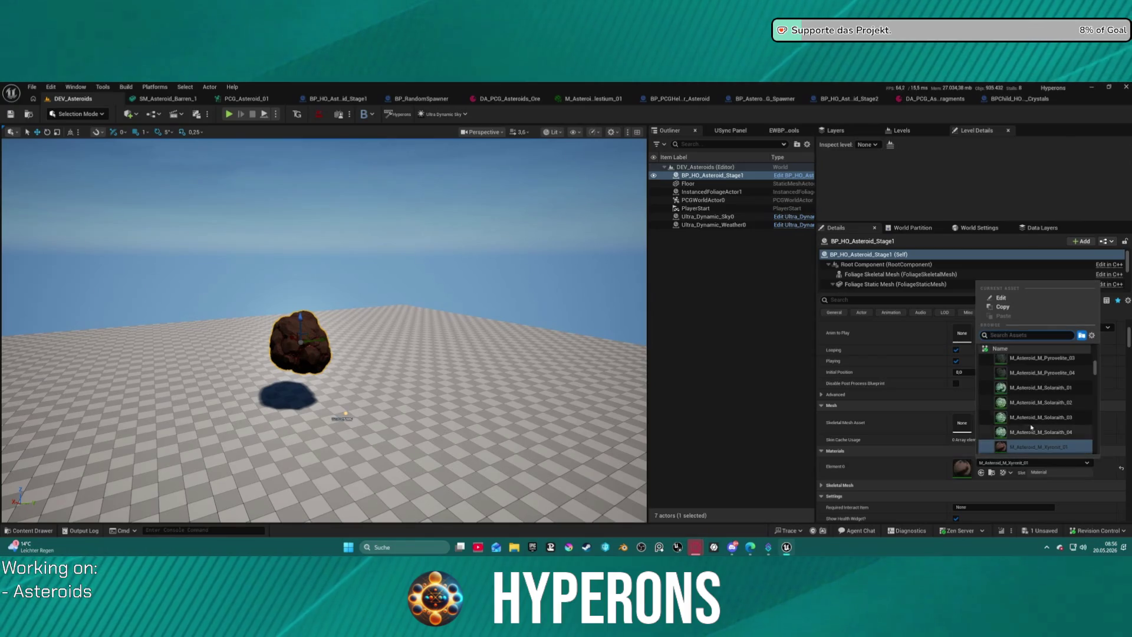
{"action": "left_click", "coordinate": [1047, 404]}
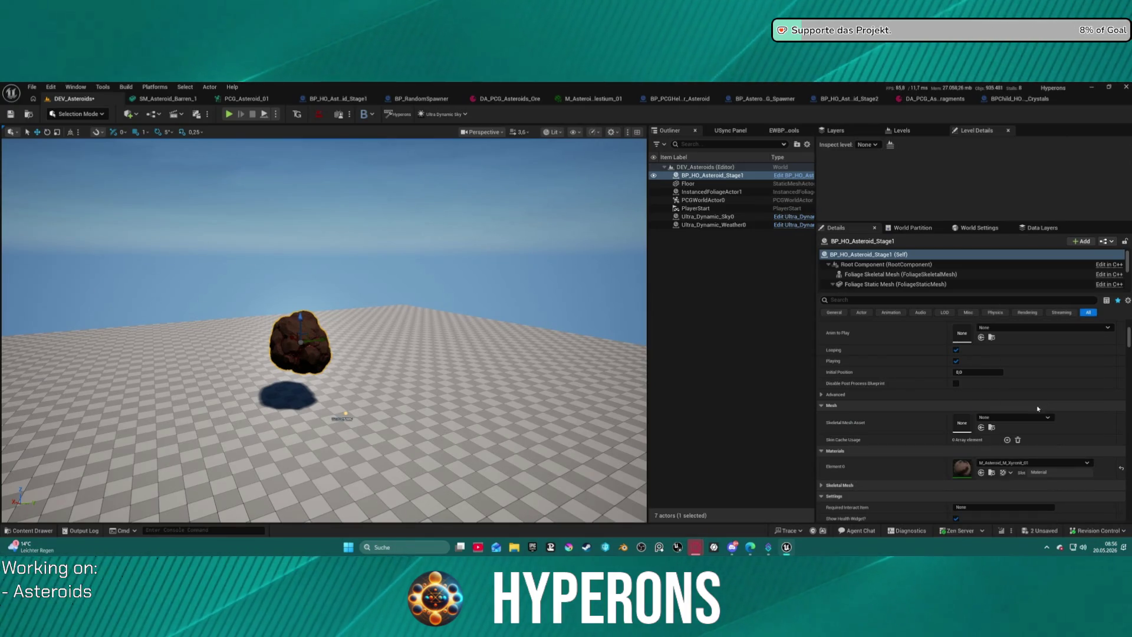
{"action": "scroll", "coordinate": [822, 350], "scroll_direction": "up", "scroll_amount": 15}
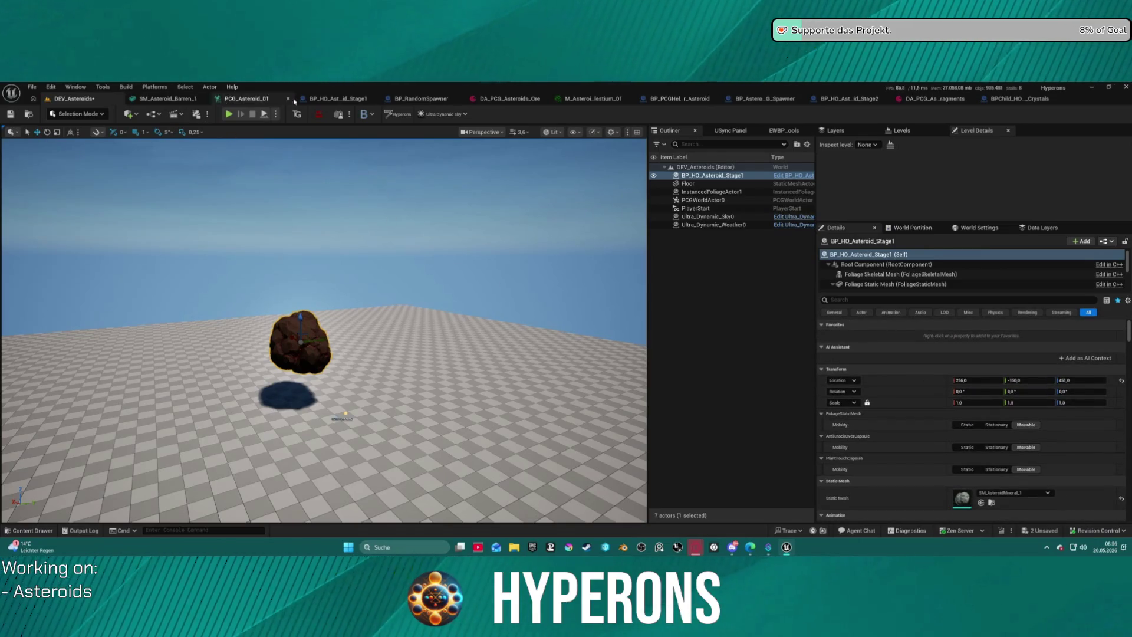
{"action": "left_click", "coordinate": [308, 99]}
{"action": "left_click_drag", "start_coordinate": [459, 292], "coordinate": [399, 241]}
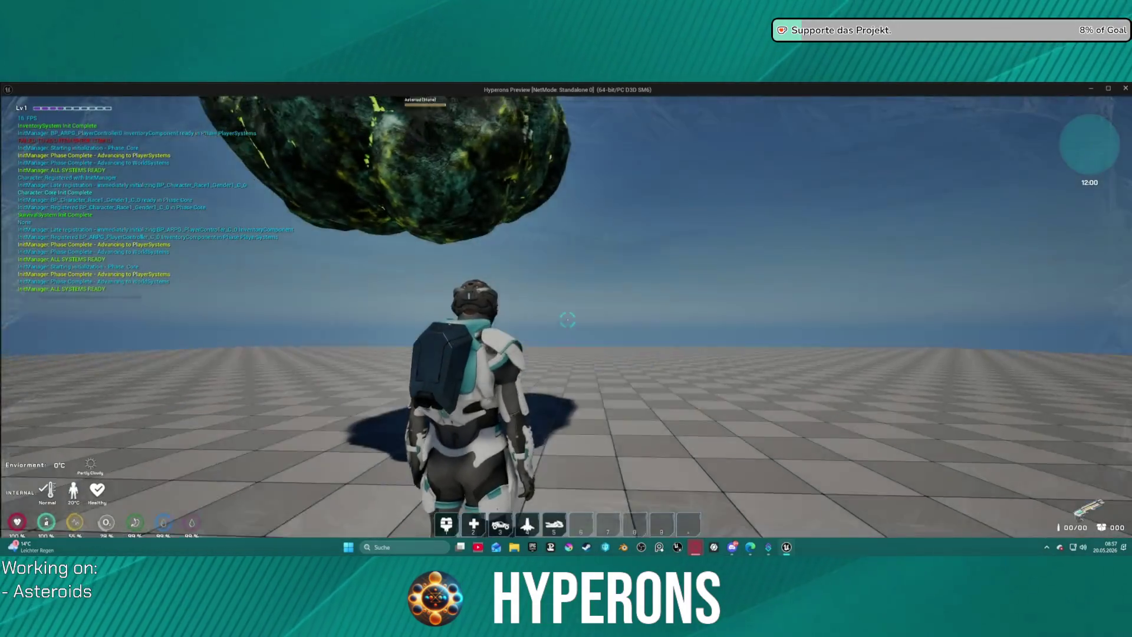
Step: In play, equip and reload the Harvester and beam the asteroid until it breaks
{"action": "key", "text": "i"}
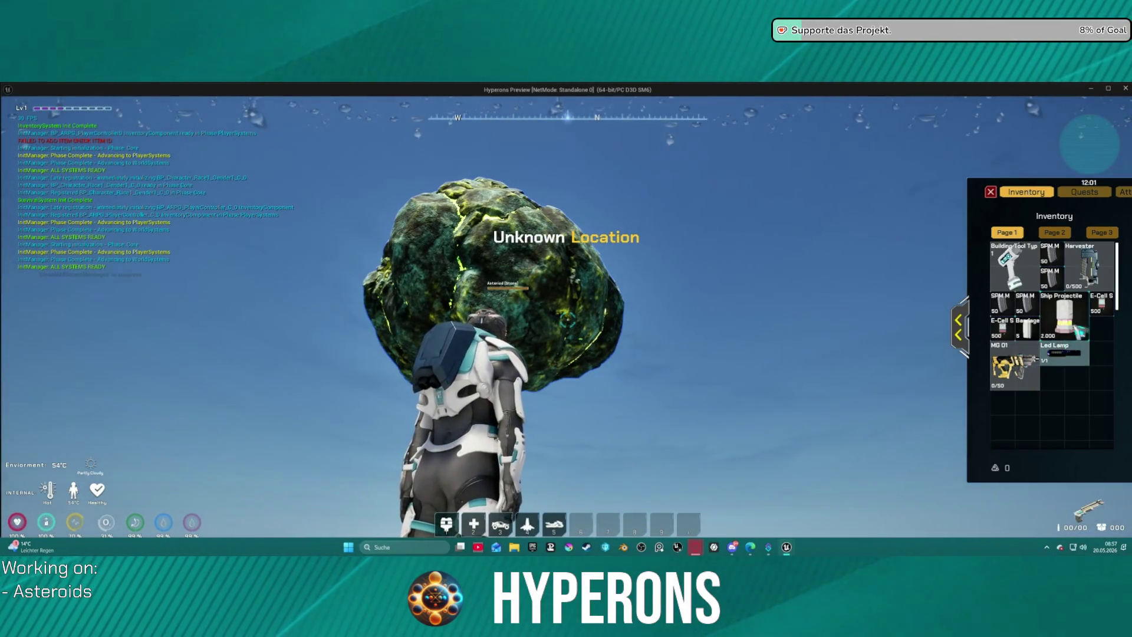
{"action": "double_click", "coordinate": [1089, 265]}
{"action": "key", "text": "i"}
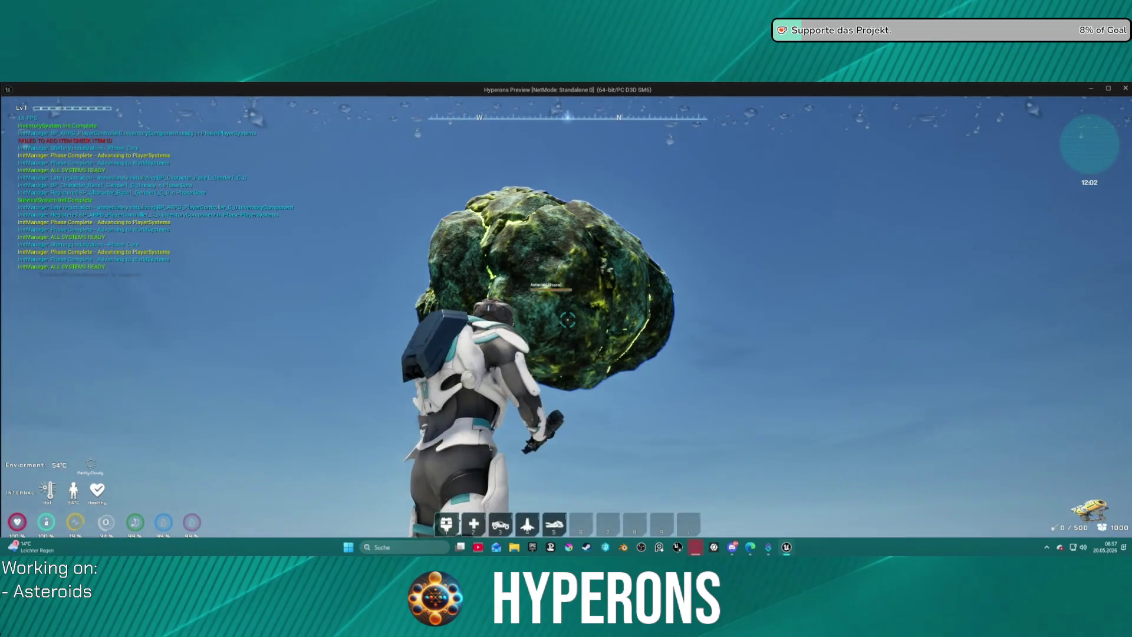
{"action": "key", "text": "r"}
{"action": "left_click", "coordinate": [565, 318]}
{"action": "left_click_drag", "start_coordinate": [566, 318], "coordinate": [565, 318]}
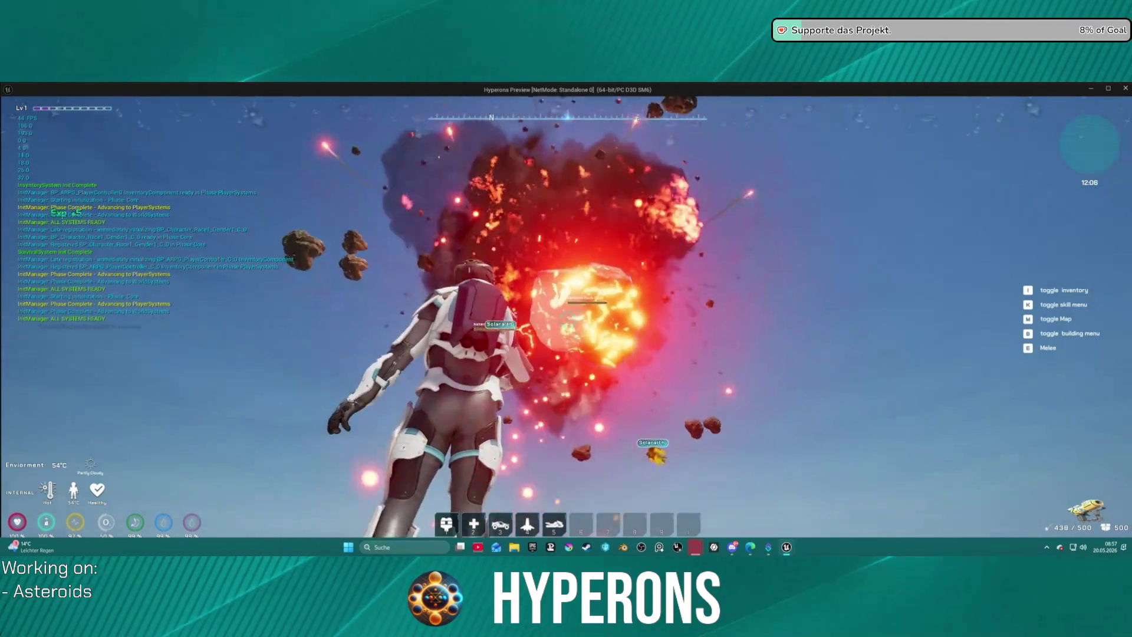
Step: Walk over the dropped Solaraith pickups to collect them
{"action": "key", "text": "d"}
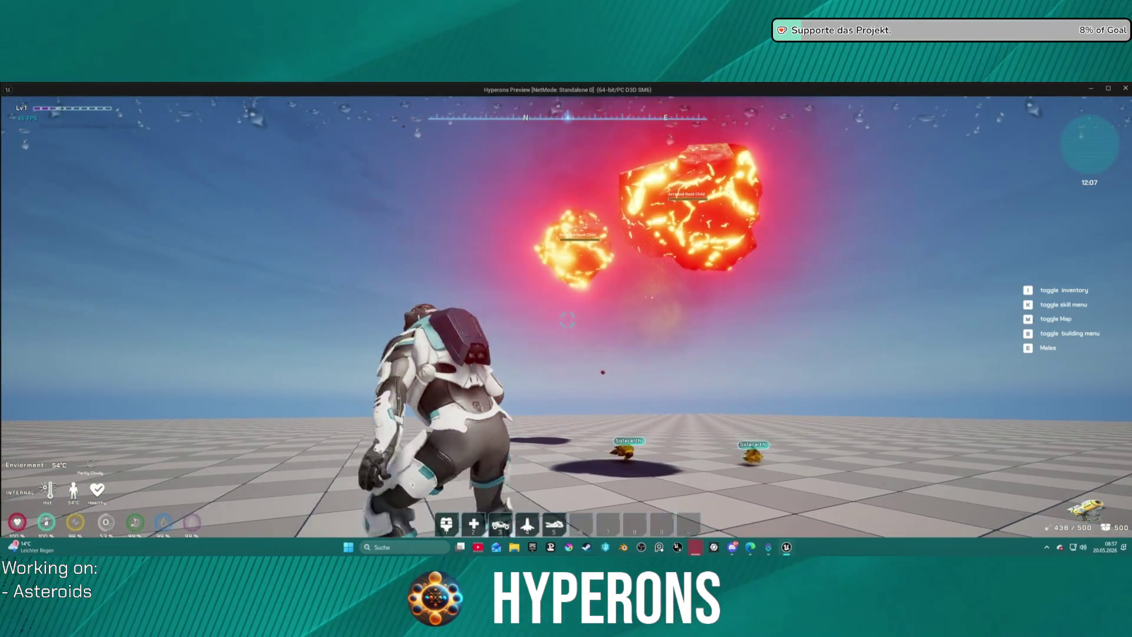
{"action": "key", "text": "w"}
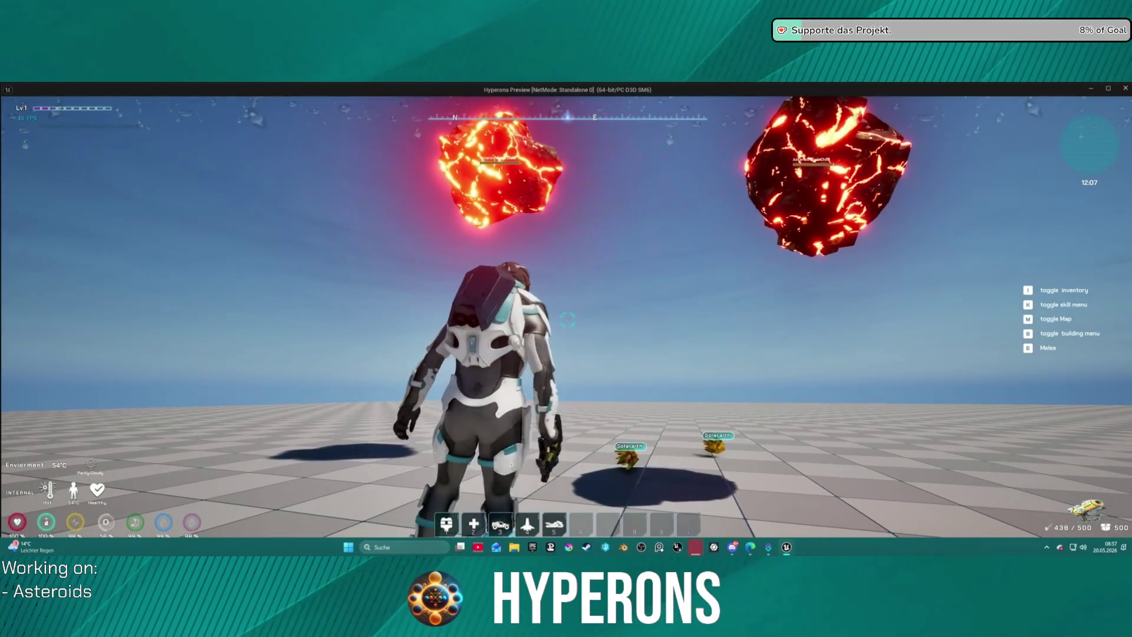
{"action": "key", "text": "w"}
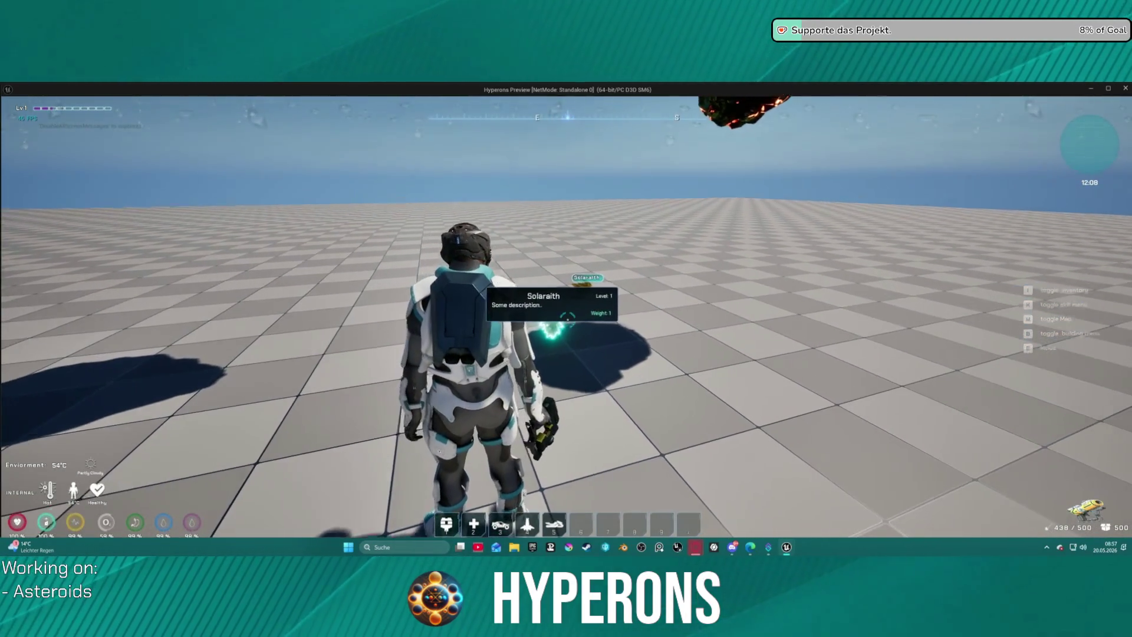
{"action": "key", "text": "w"}
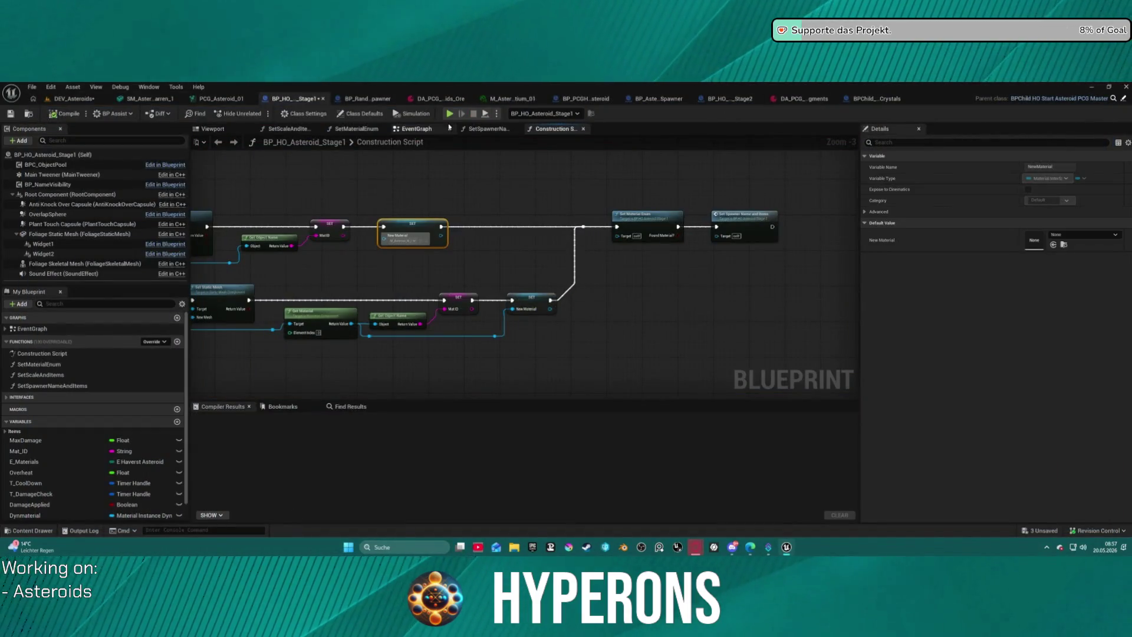
Step: Save all changes and set the Solaraith Spawn Actor's template class to BPChild_HO_Crystal05_Solaraith
{"action": "left_click", "coordinate": [225, 99]}
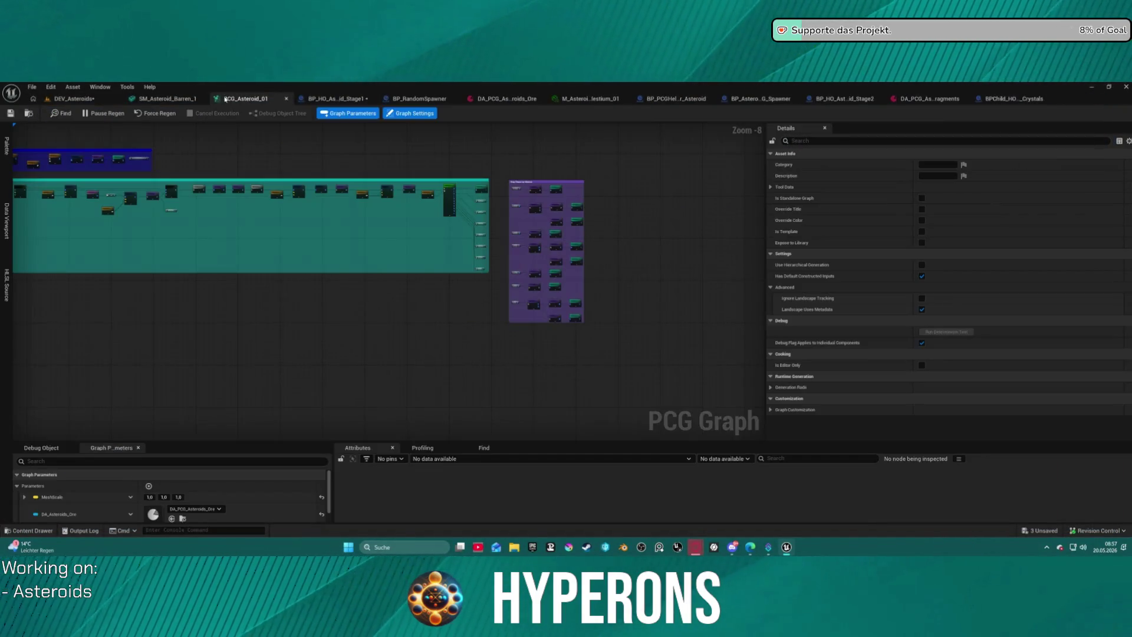
{"action": "key", "text": "ctrl+shift+s"}
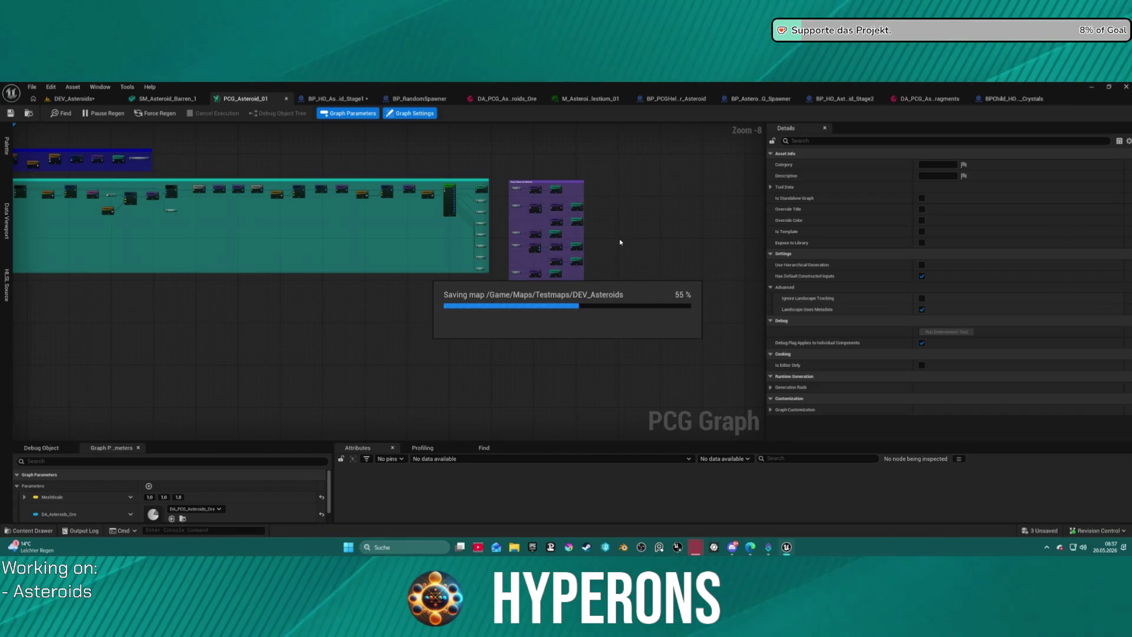
{"action": "scroll", "coordinate": [591, 263], "scroll_direction": "up", "scroll_amount": 7}
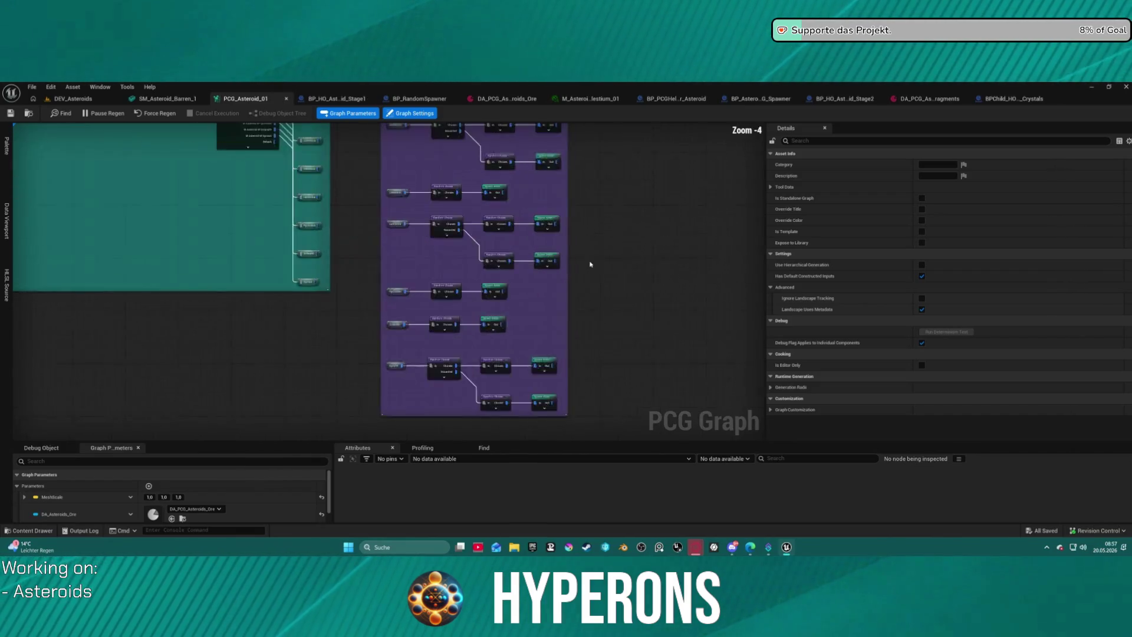
{"action": "left_click_drag", "start_coordinate": [444, 209], "coordinate": [457, 152]}
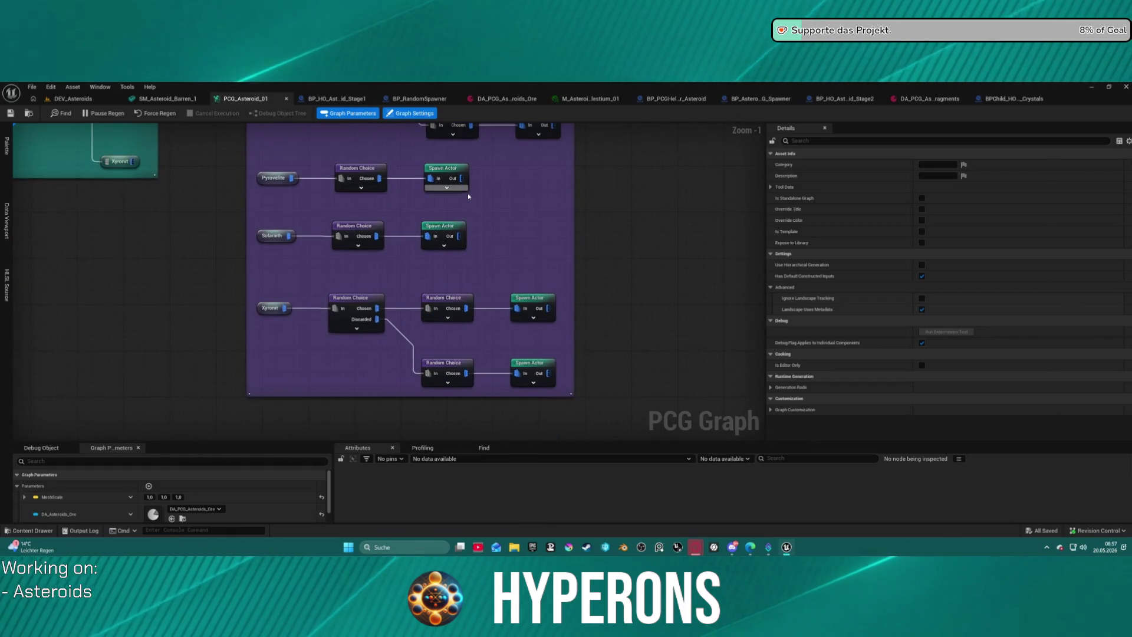
{"action": "left_click", "coordinate": [441, 226]}
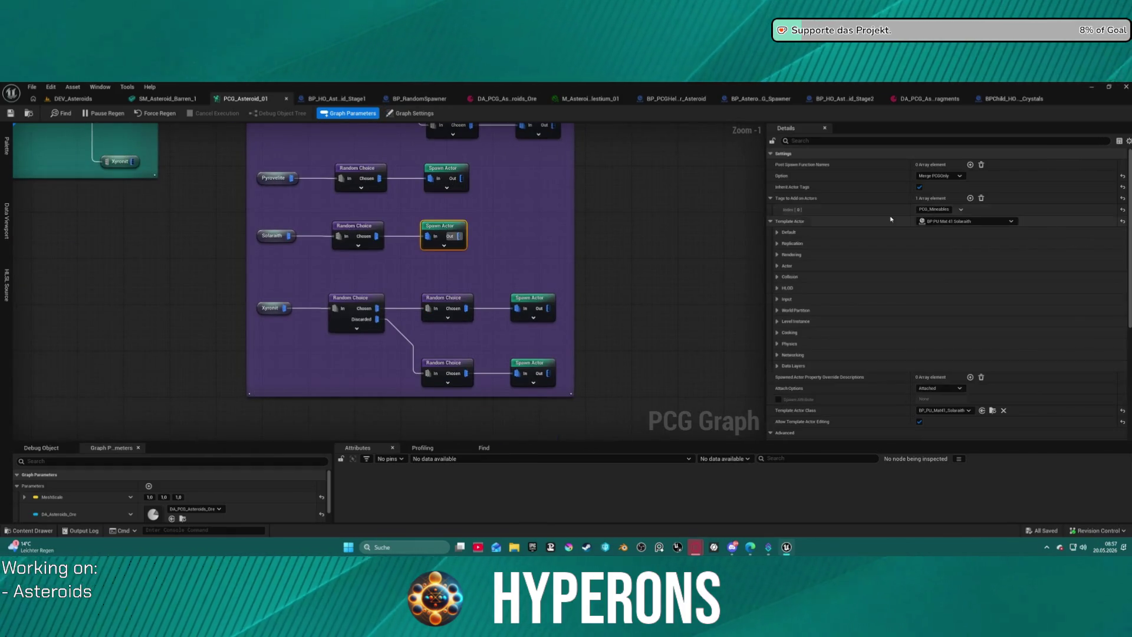
{"action": "left_click", "coordinate": [943, 411]}
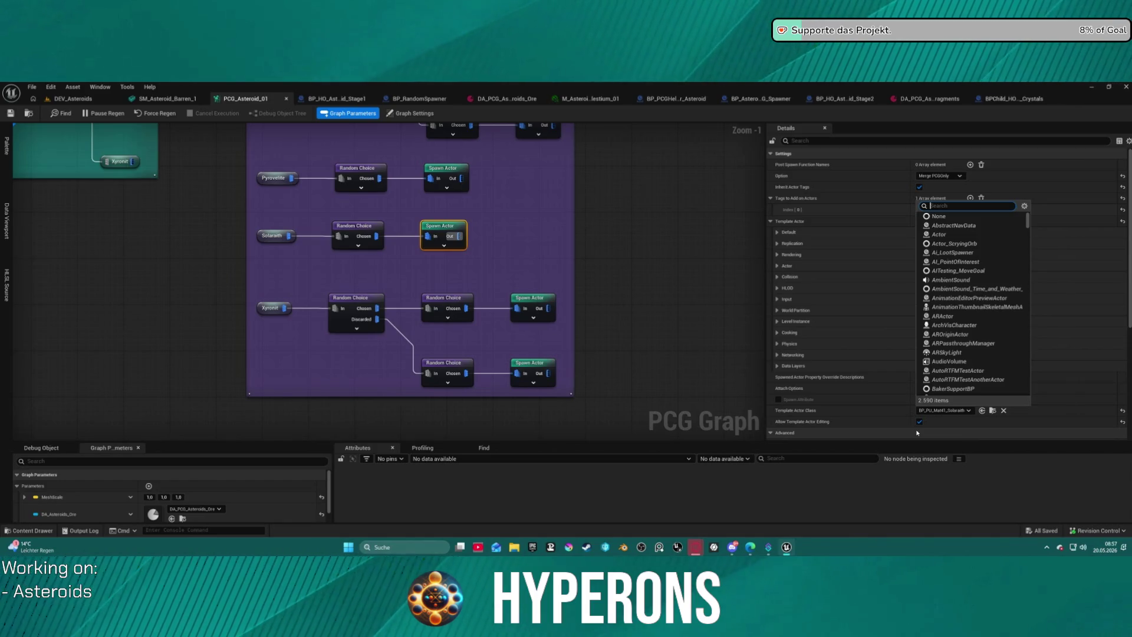
{"action": "type", "text": "ho"}
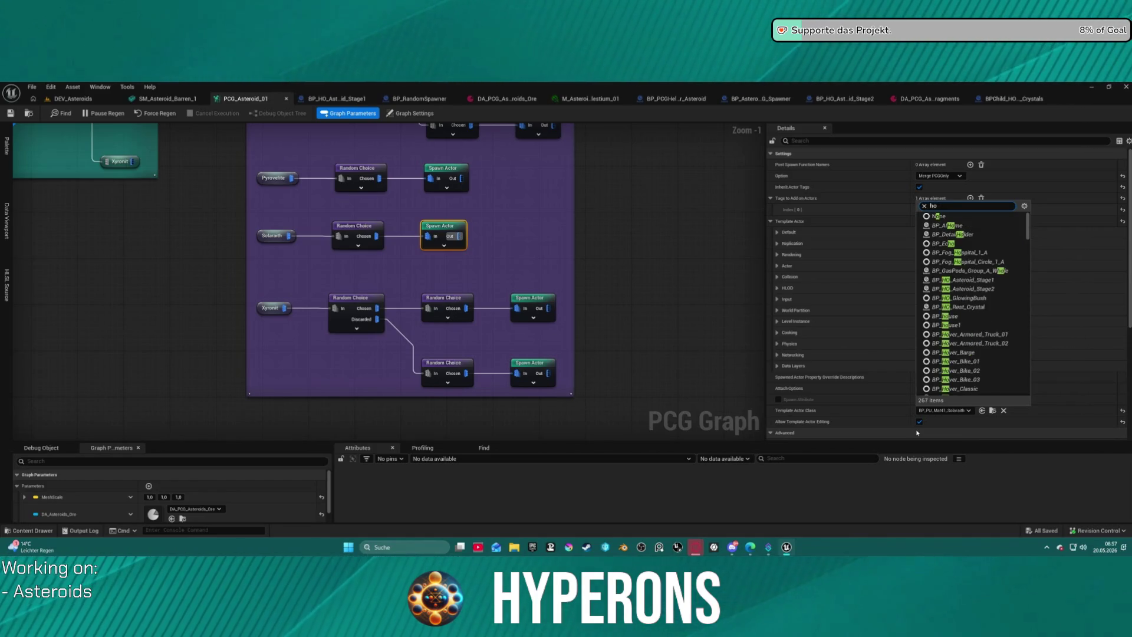
{"action": "type", "text": " sol"}
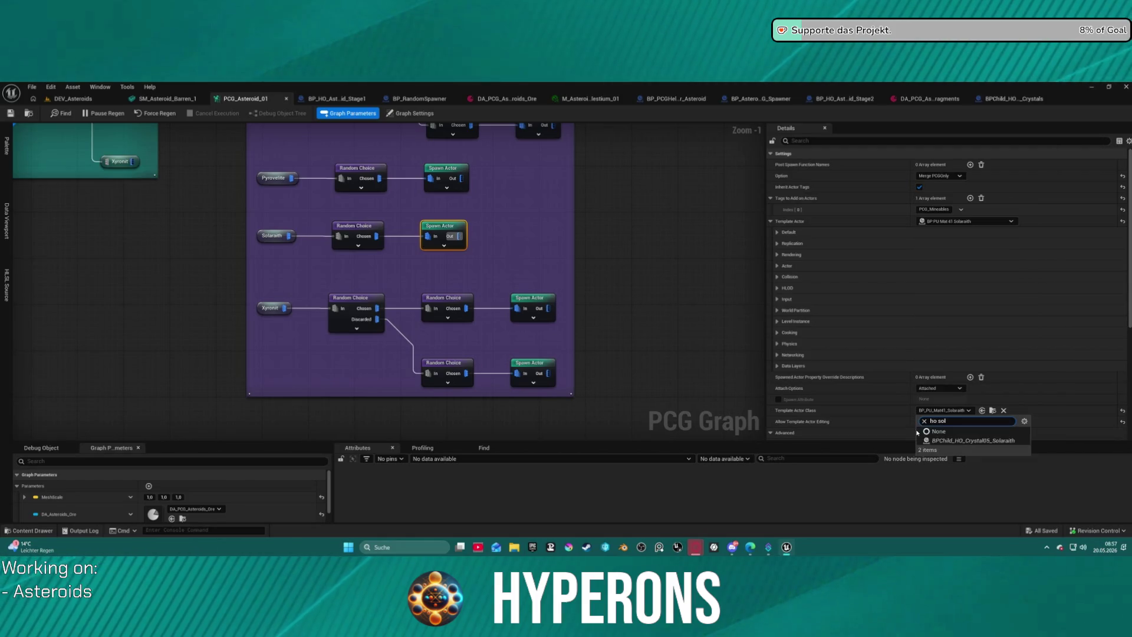
{"action": "left_click", "coordinate": [967, 441]}
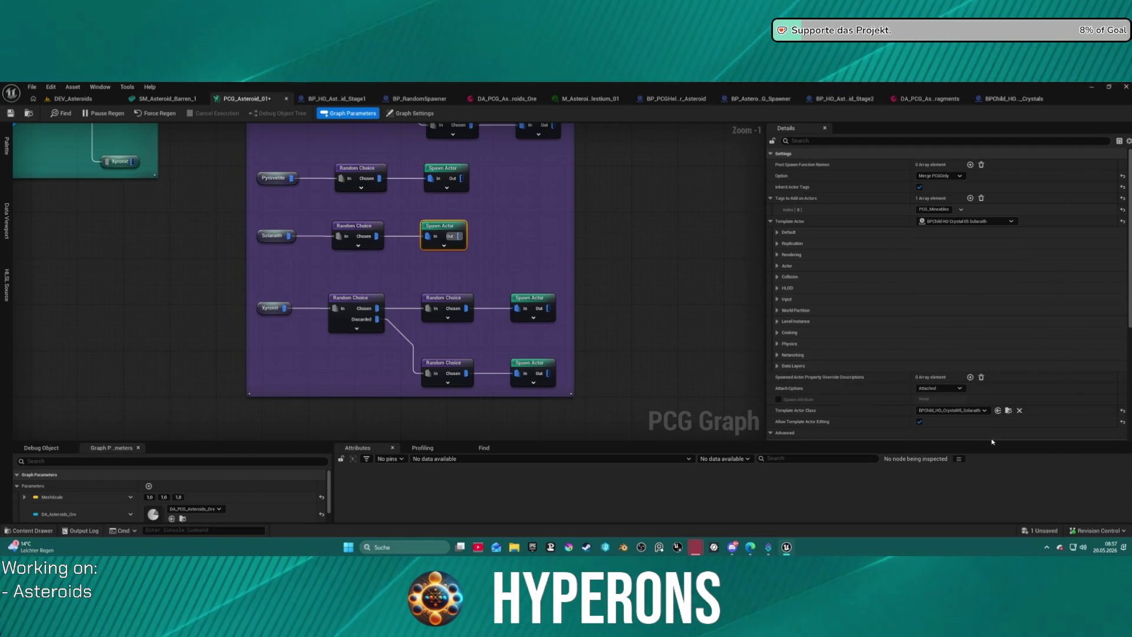
Step: Check the template classes of the Pyrovelite and Xyronit Spawn Actors
{"action": "left_click", "coordinate": [618, 199]}
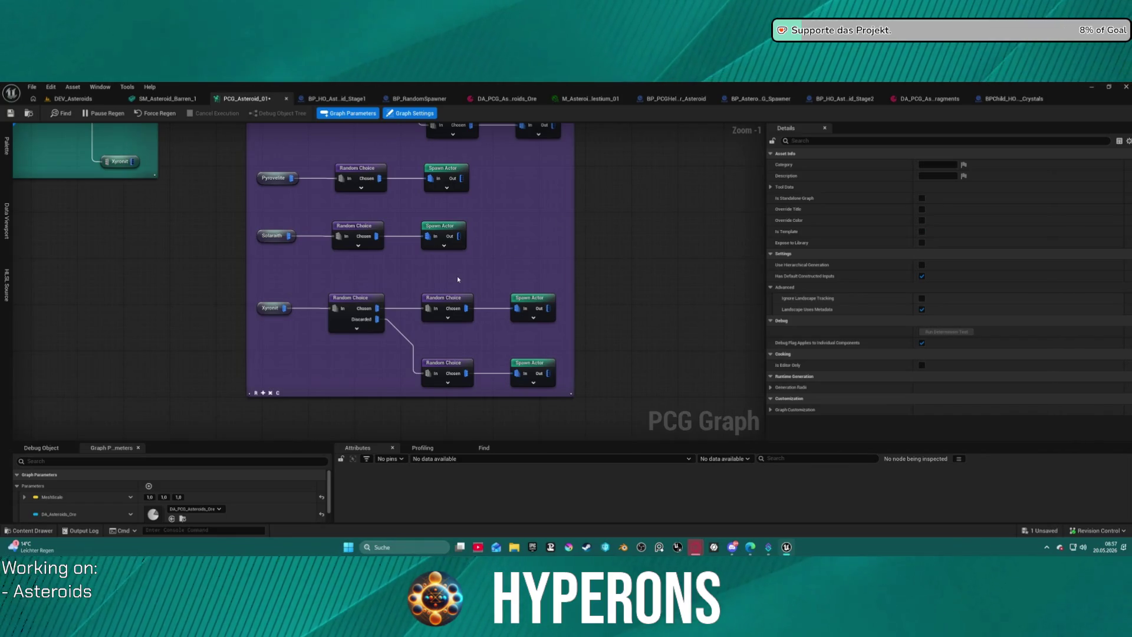
{"action": "left_click", "coordinate": [446, 175]}
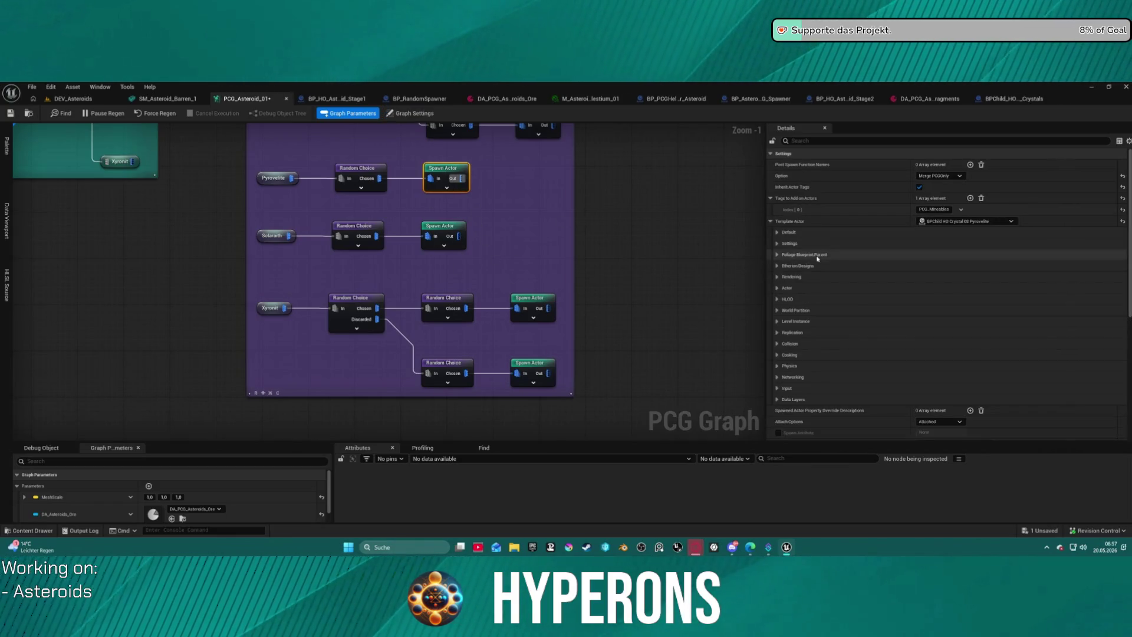
{"action": "left_click", "coordinate": [539, 303]}
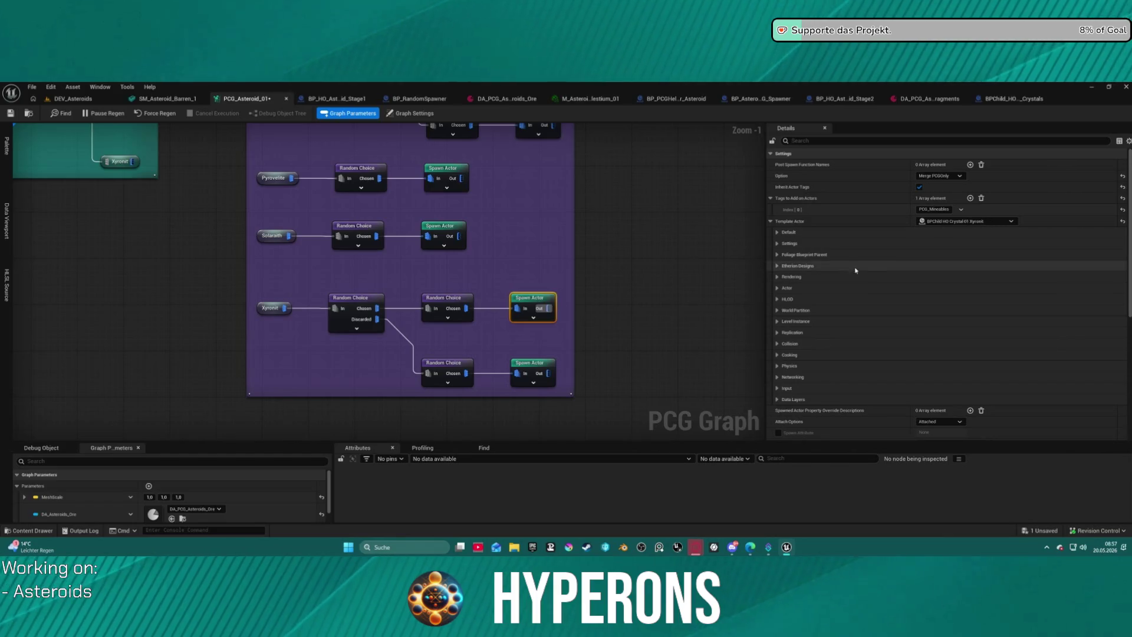
Step: Select the top Lumindra Spawn Actor and toggle Allow Template Actor Editing off and on
{"action": "left_click", "coordinate": [534, 129]}
{"action": "left_click_drag", "start_coordinate": [363, 270], "coordinate": [398, 387]}
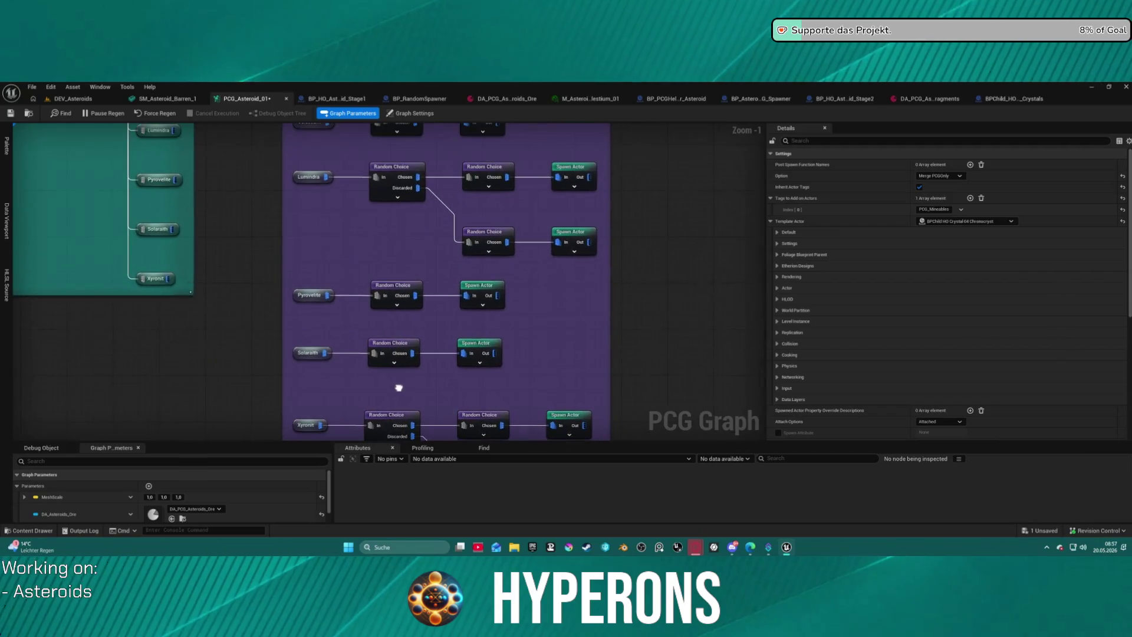
{"action": "left_click", "coordinate": [574, 178]}
{"action": "left_click_drag", "start_coordinate": [654, 200], "coordinate": [579, 386]}
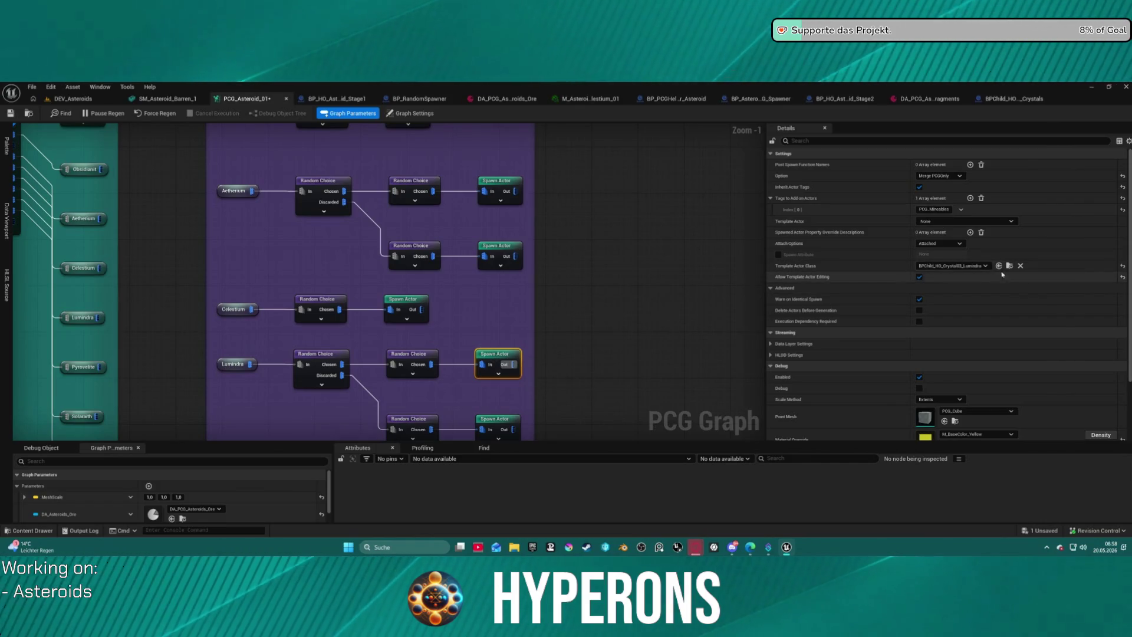
{"action": "left_click", "coordinate": [919, 277]}
{"action": "left_click", "coordinate": [920, 266]}
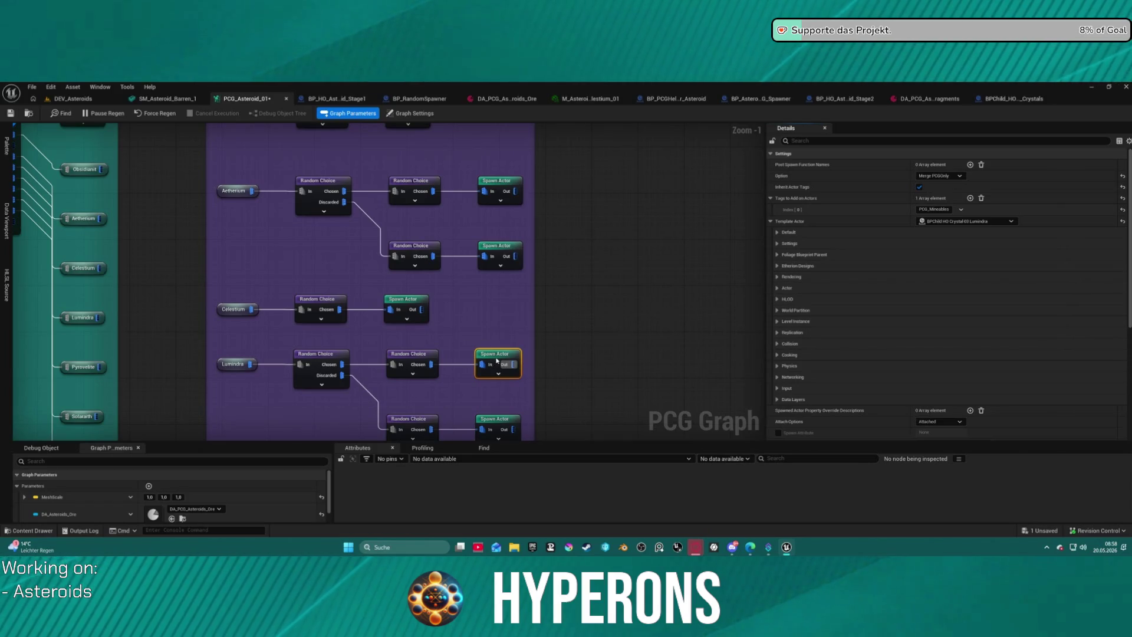
Step: Check the Celestium template, then begin picking a crystal class for the lower Aetherium-row Spawn Actor
{"action": "left_click", "coordinate": [424, 296]}
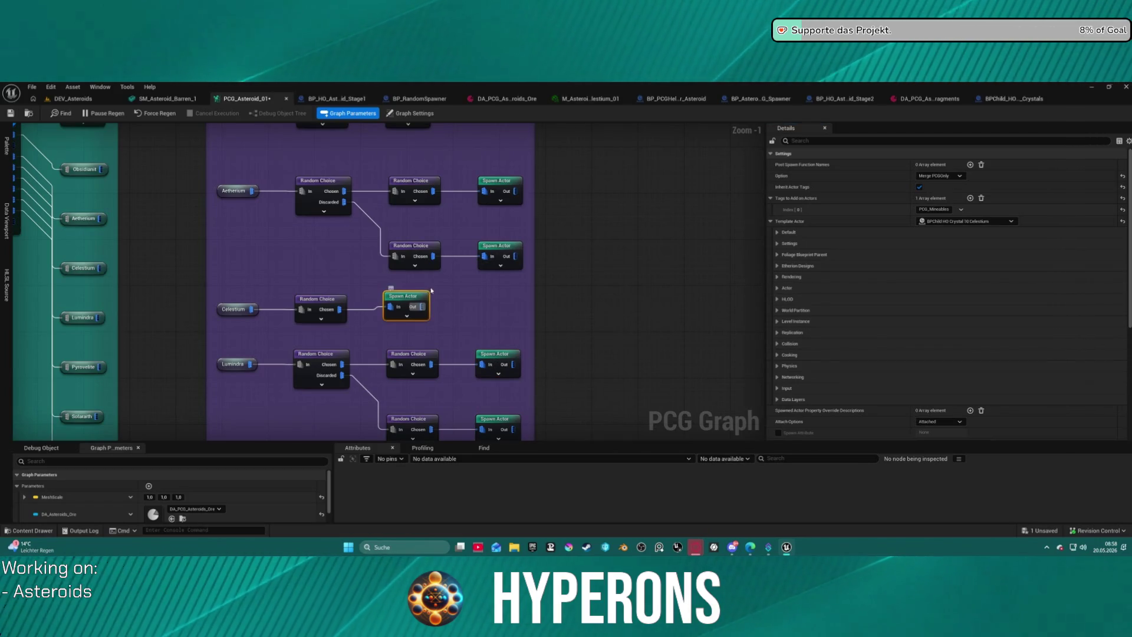
{"action": "left_click", "coordinate": [504, 254]}
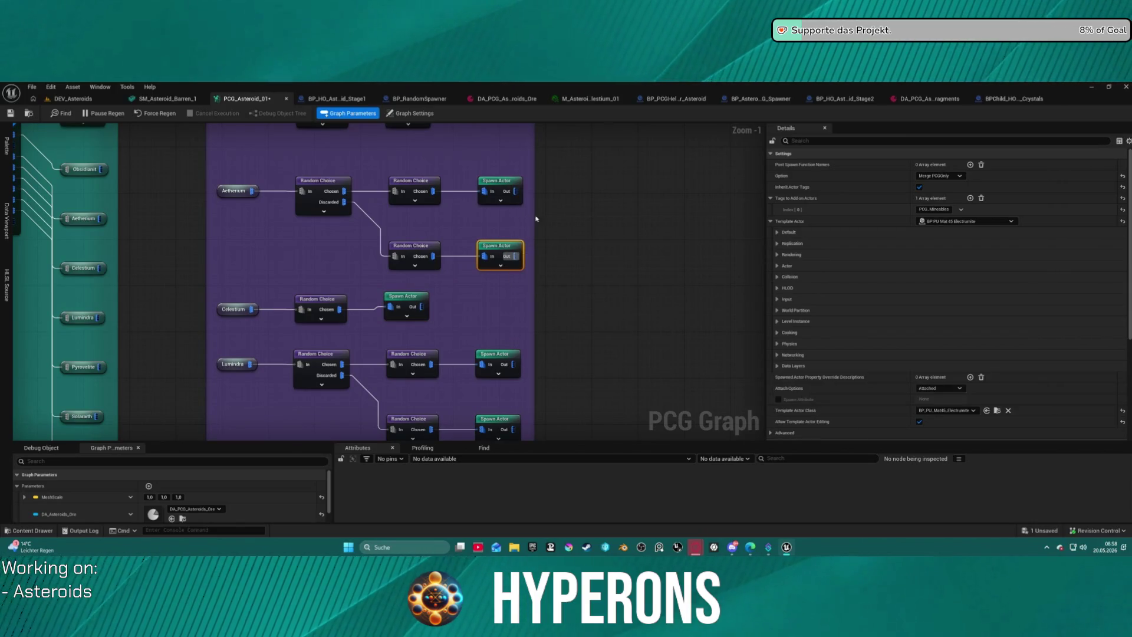
{"action": "left_click", "coordinate": [955, 411]}
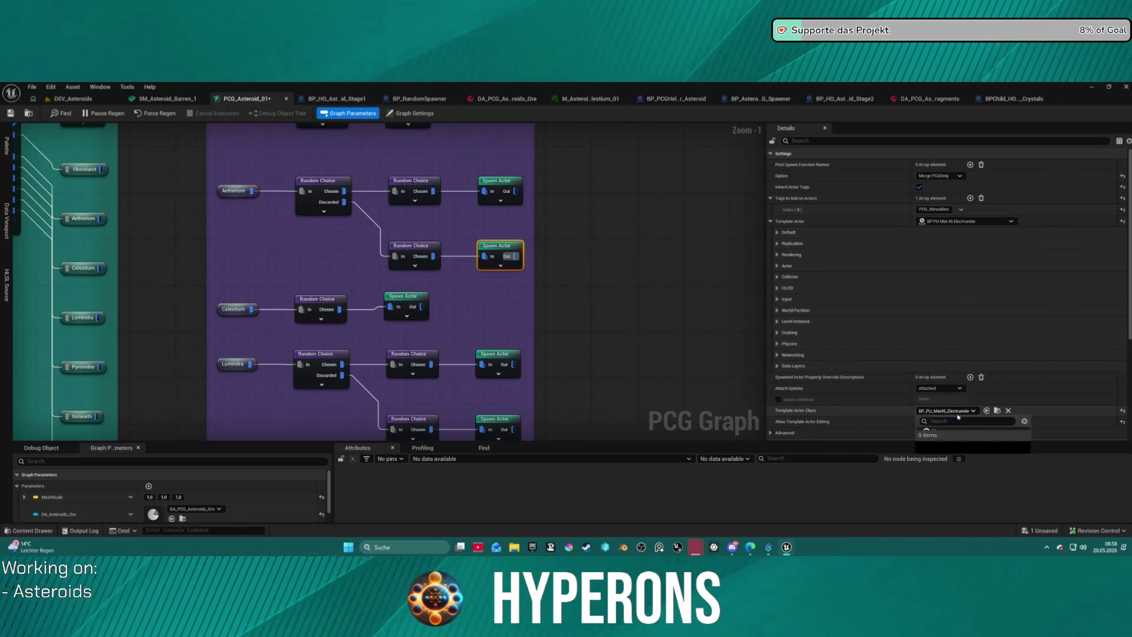
{"action": "type", "text": "ho ele"}
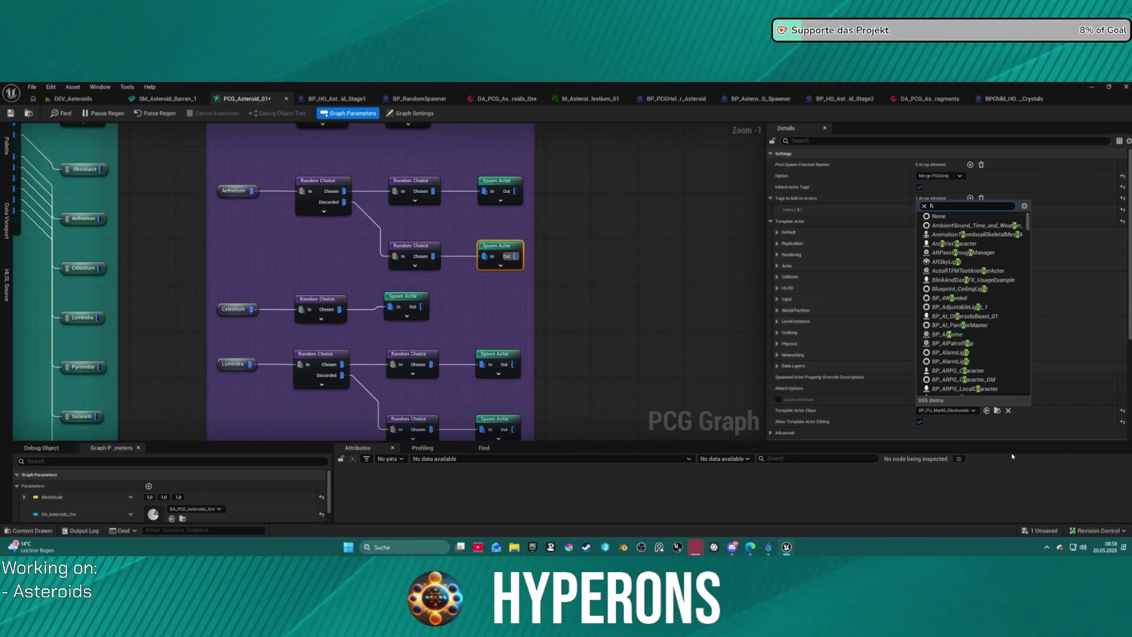
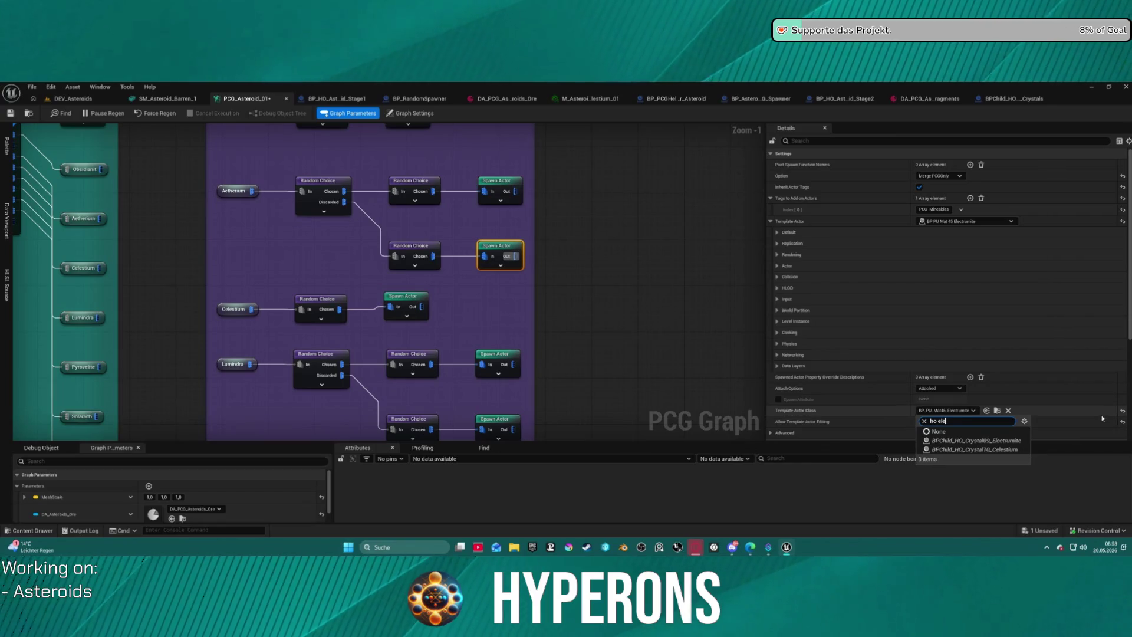
Step: Set the second Spawn Actor's template to BPChild_HO_Crystal09_Electrumite
{"action": "left_click", "coordinate": [1011, 443]}
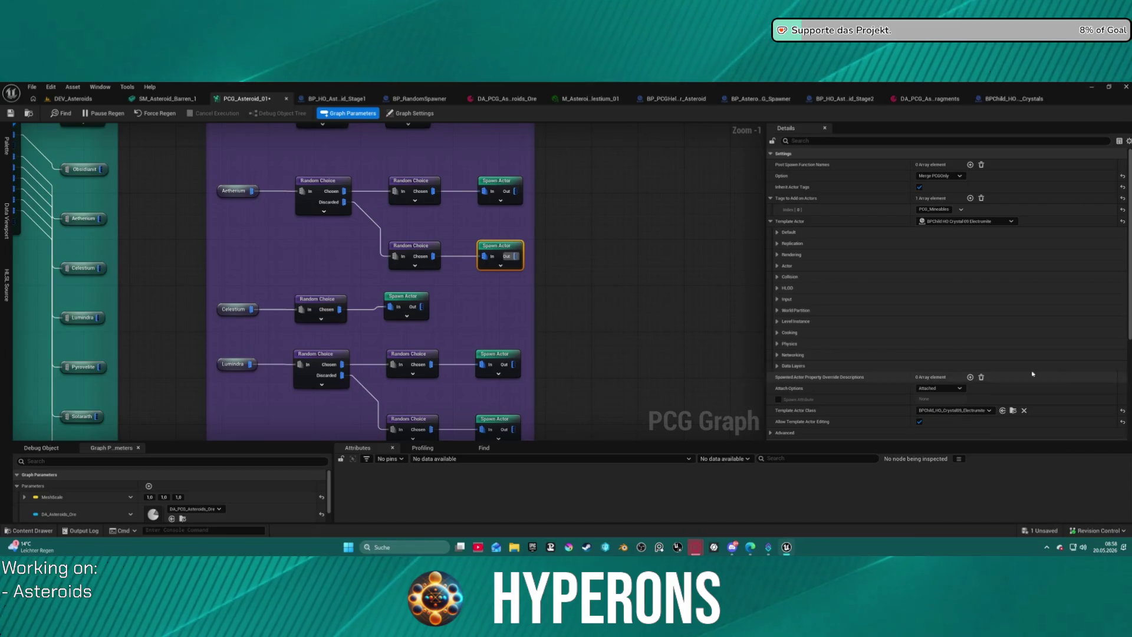
{"action": "left_click", "coordinate": [676, 258]}
{"action": "left_click", "coordinate": [505, 180]}
Step: Review the Drop Chance by Material group's Spawn Actor templates, Aetherium and Electrumite
{"action": "left_click_drag", "start_coordinate": [424, 126], "coordinate": [442, 230]}
{"action": "left_click", "coordinate": [427, 215]}
{"action": "scroll", "coordinate": [557, 245], "scroll_direction": "down", "scroll_amount": 3}
{"action": "left_click", "coordinate": [512, 266]}
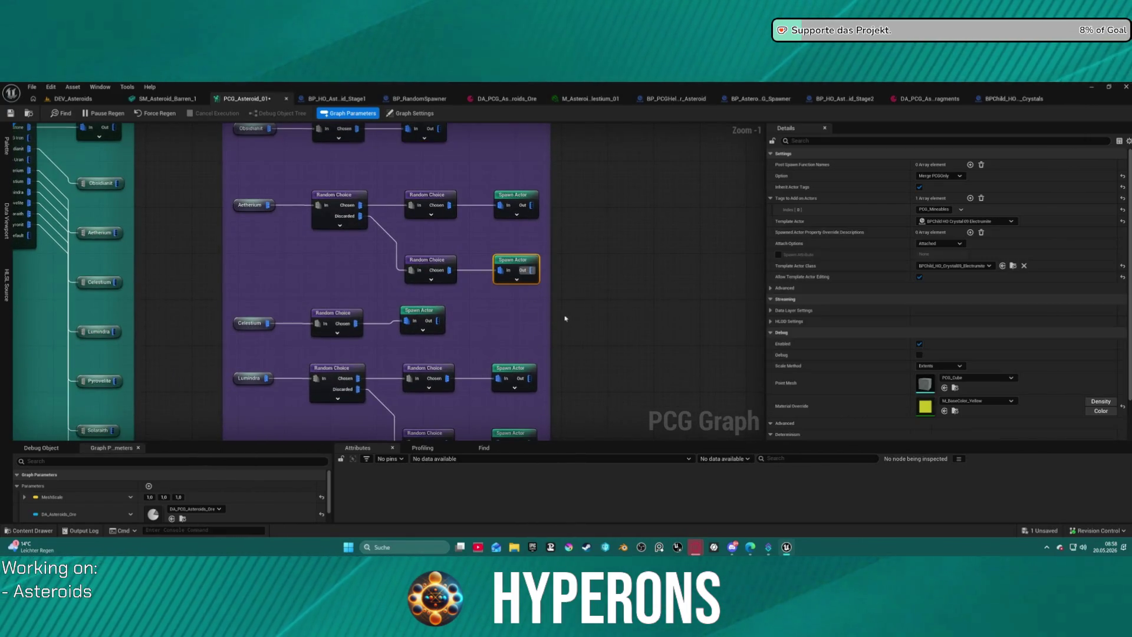
{"action": "left_click", "coordinate": [512, 197]}
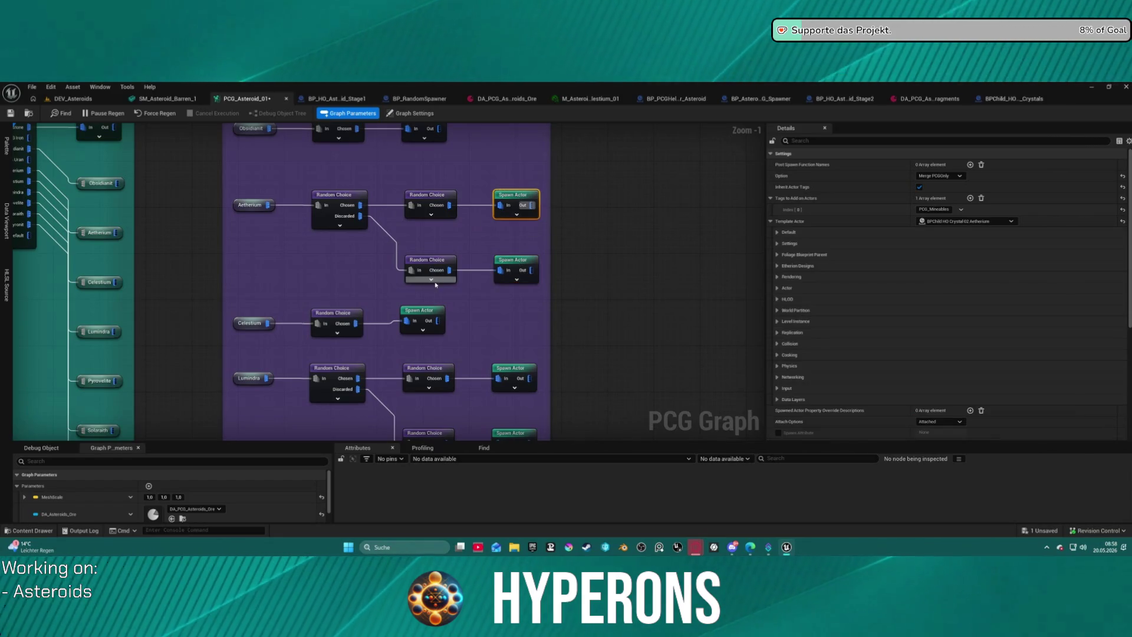
{"action": "mouse_move", "coordinate": [329, 233]}
{"action": "left_mouse_down"}
{"action": "mouse_move", "coordinate": [468, 355]}
{"action": "mouse_move", "coordinate": [506, 300]}
{"action": "left_mouse_up"}
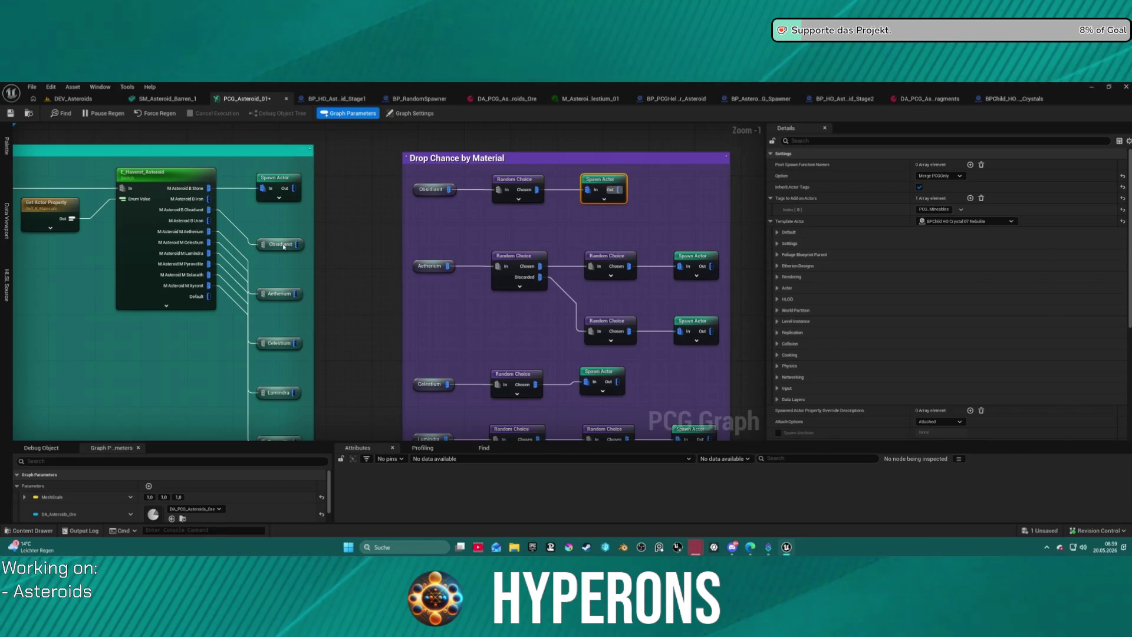
Step: Raise the top Random Choice ratio from 0.5 to 0.7, then play the DEV_Asteroids level
{"action": "mouse_move", "coordinate": [629, 175]}
{"action": "left_mouse_down"}
{"action": "mouse_move", "coordinate": [535, 228]}
{"action": "mouse_move", "coordinate": [477, 245]}
{"action": "left_mouse_up"}
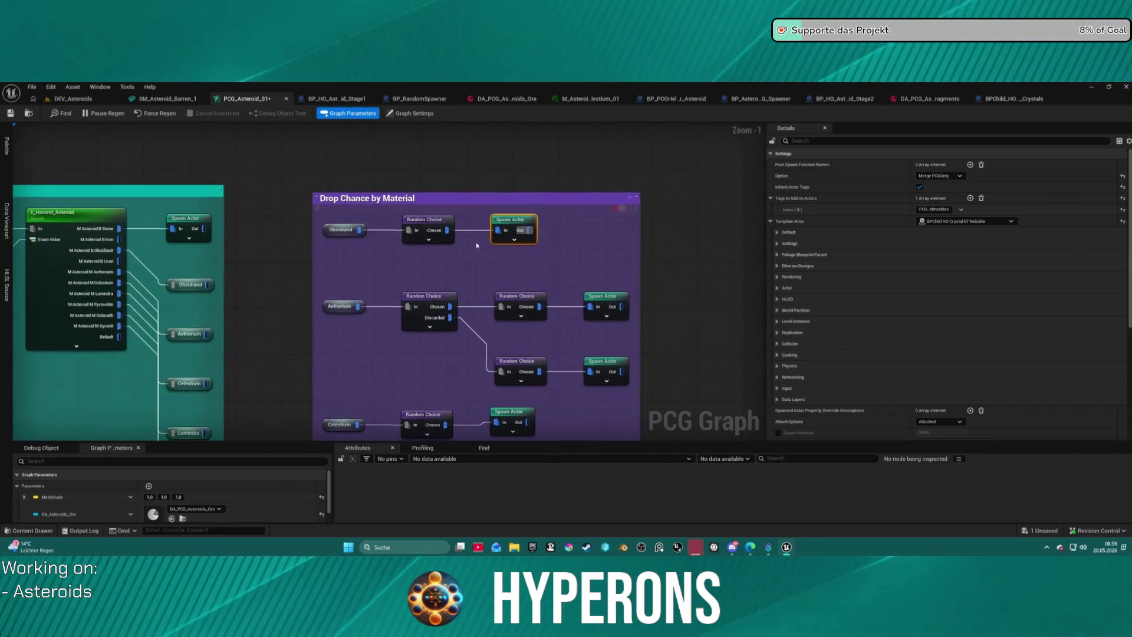
{"action": "left_click", "coordinate": [424, 223]}
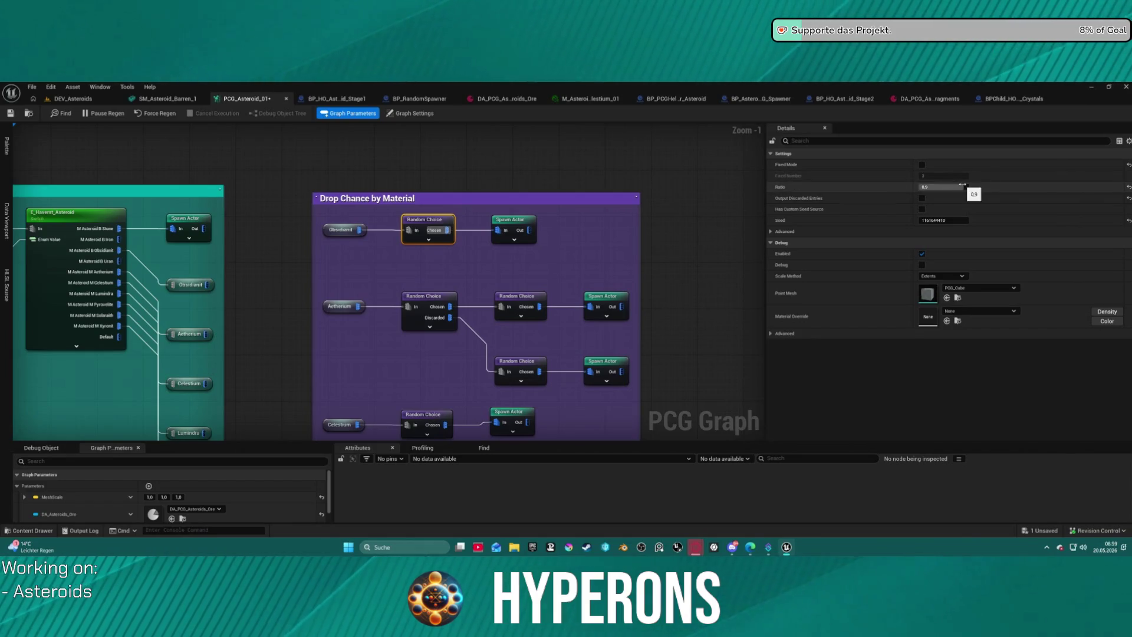
{"action": "left_click", "coordinate": [962, 187]}
{"action": "type", "text": ".7"}
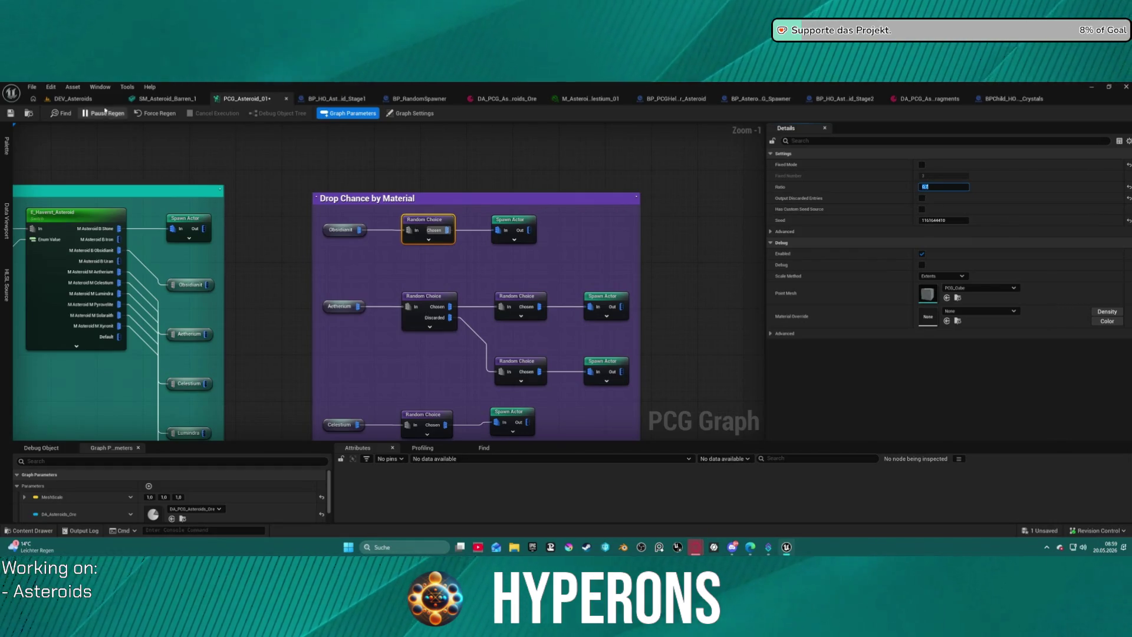
{"action": "left_click", "coordinate": [74, 99]}
{"action": "key", "text": "alt+p"}
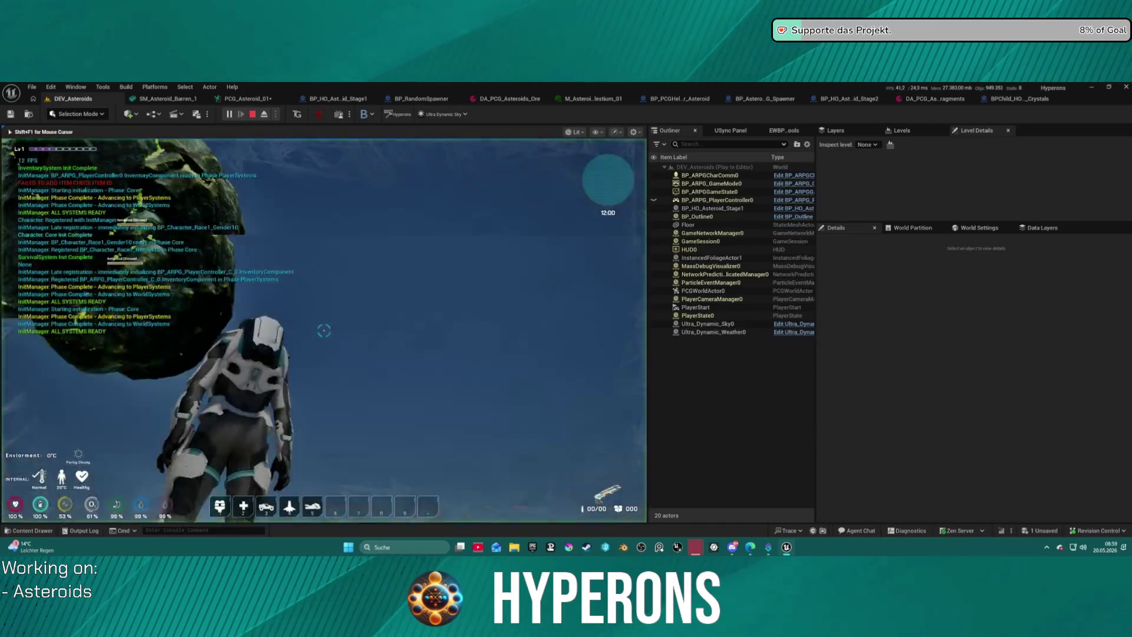
Step: Check the inventory in-game, then fire the mining laser until the asteroid breaks and stop
{"action": "key", "text": "super"}
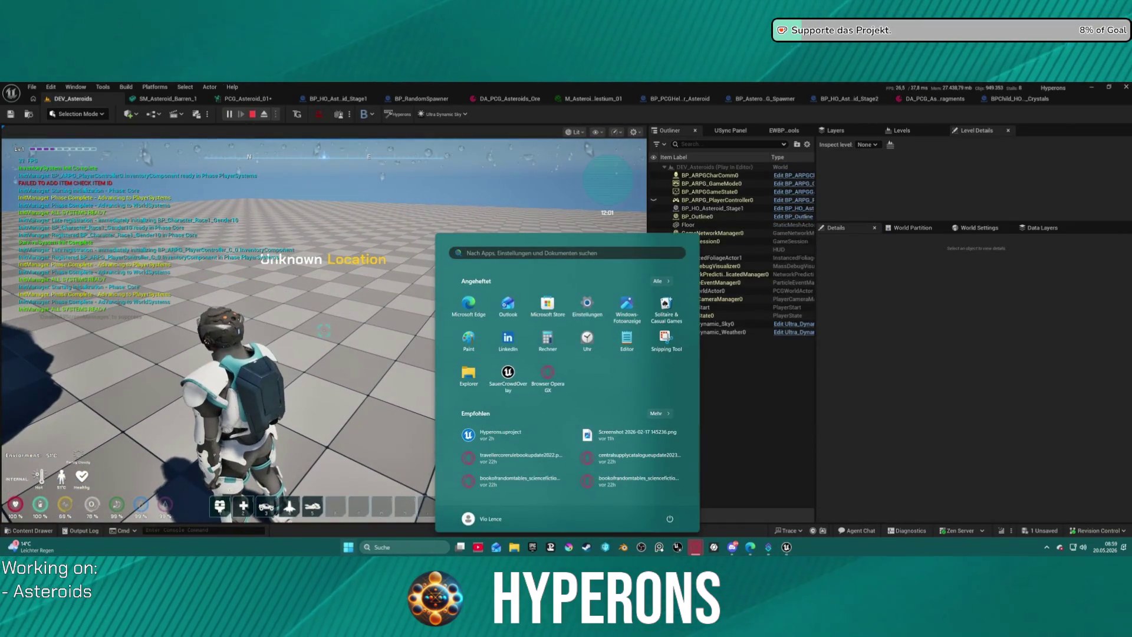
{"action": "key", "text": "super"}
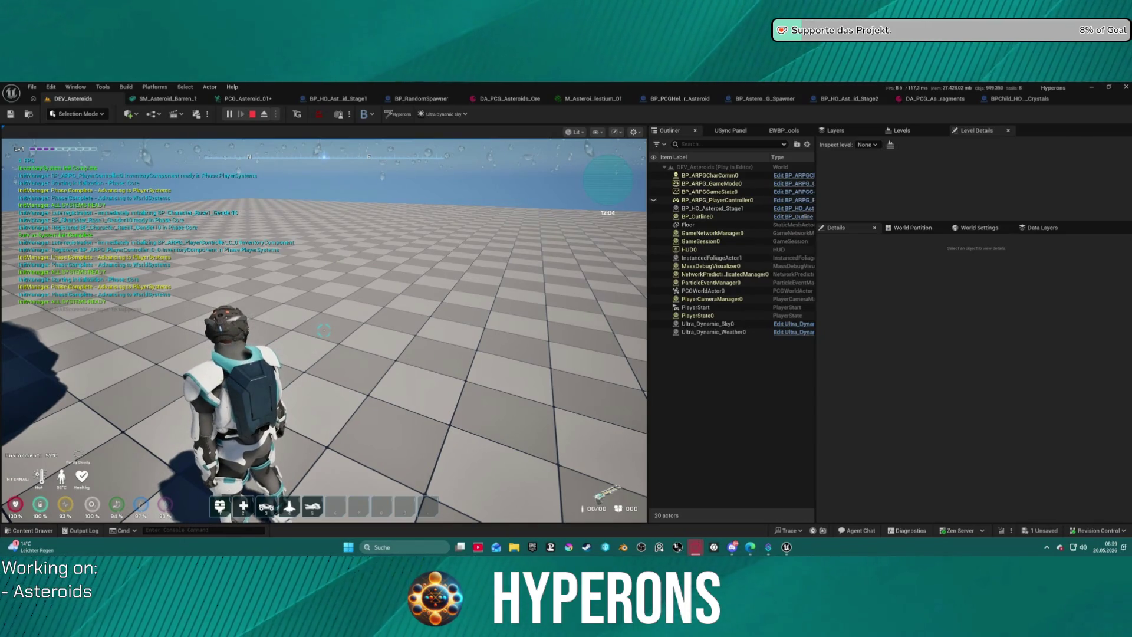
{"action": "left_click", "coordinate": [341, 344]}
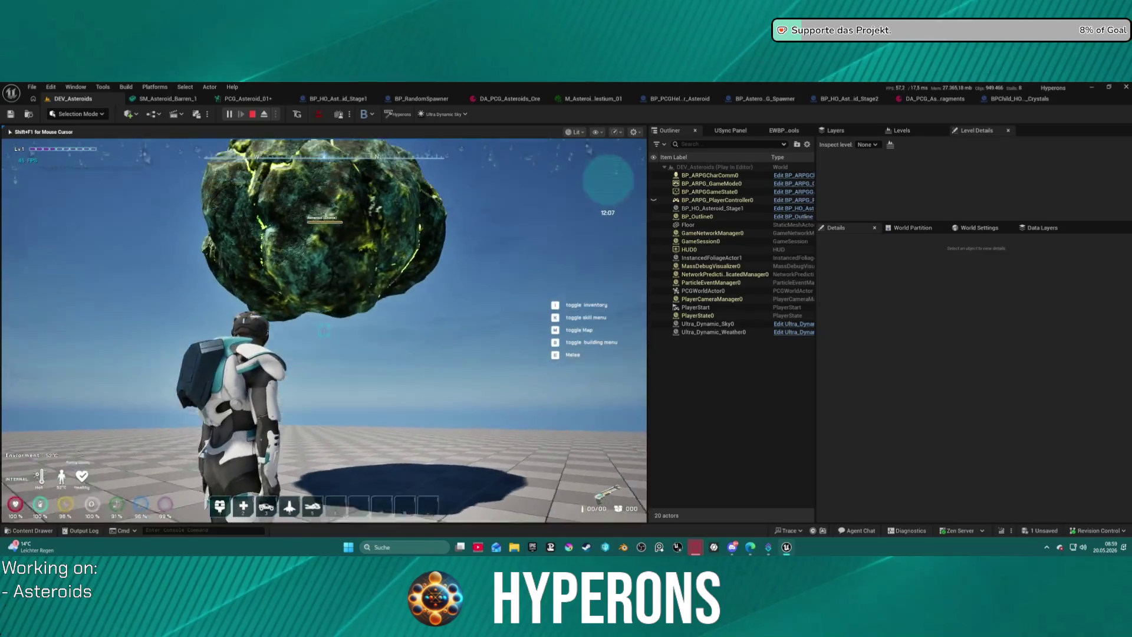
{"action": "key", "text": "i"}
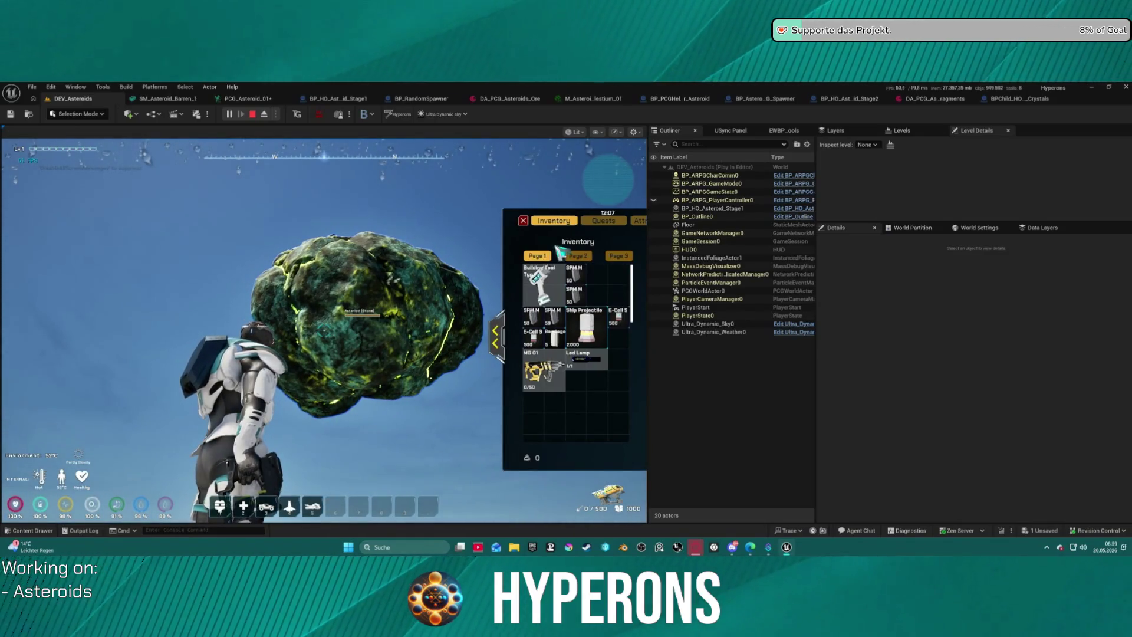
{"action": "key", "text": "i"}
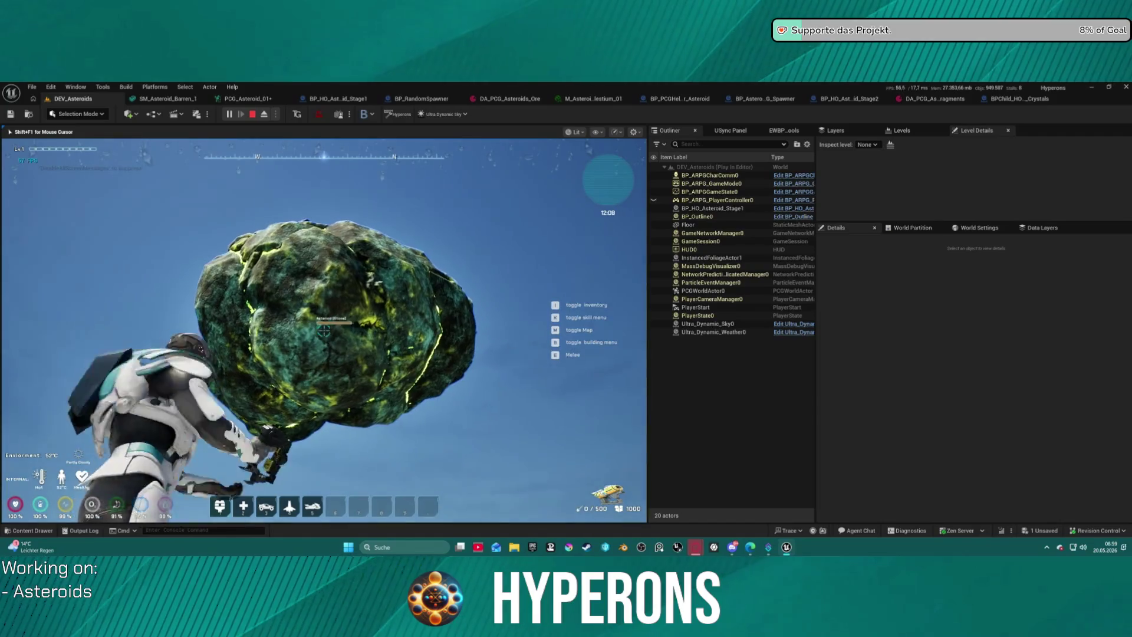
{"action": "left_click", "coordinate": [324, 331]}
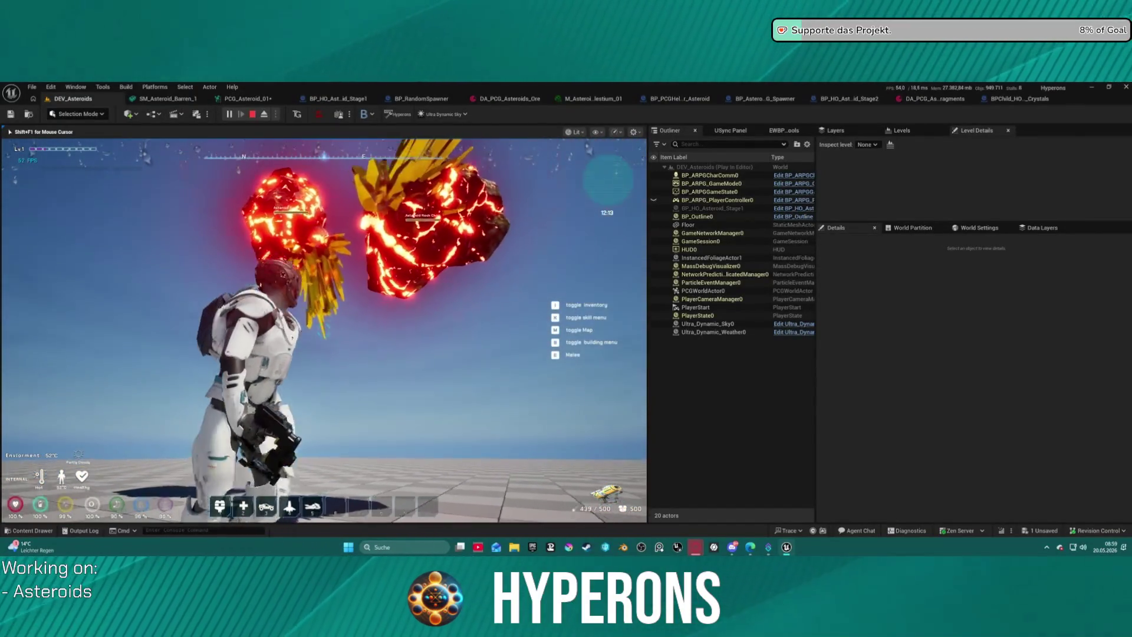
{"action": "key", "text": "Escape"}
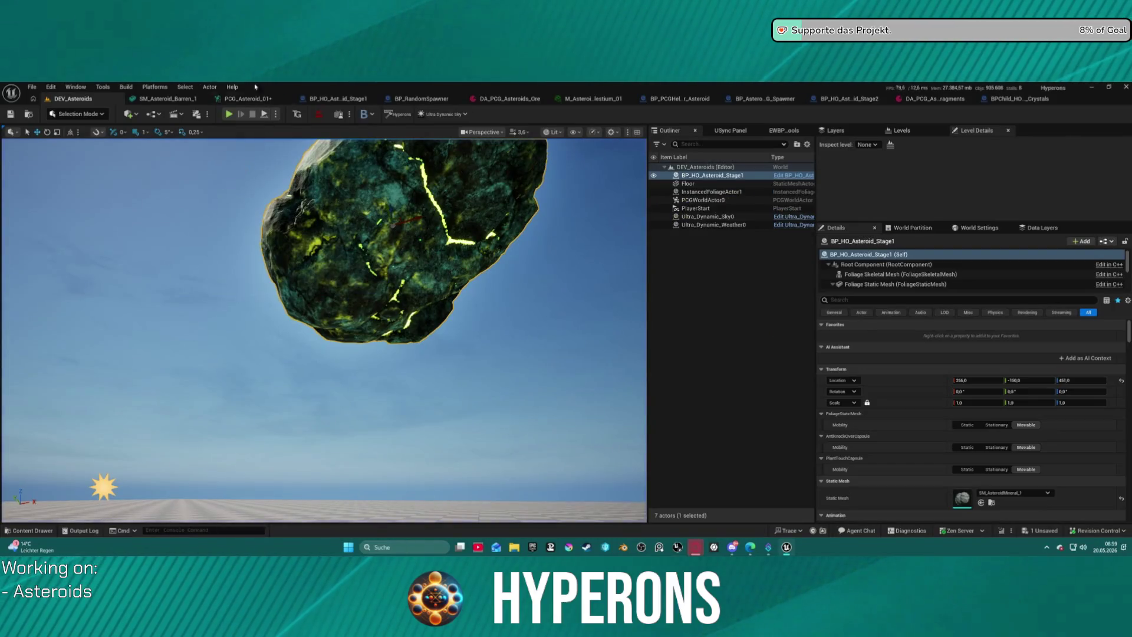
Step: Start a new play session and equip the Harvester from the inventory
{"action": "left_click", "coordinate": [228, 114]}
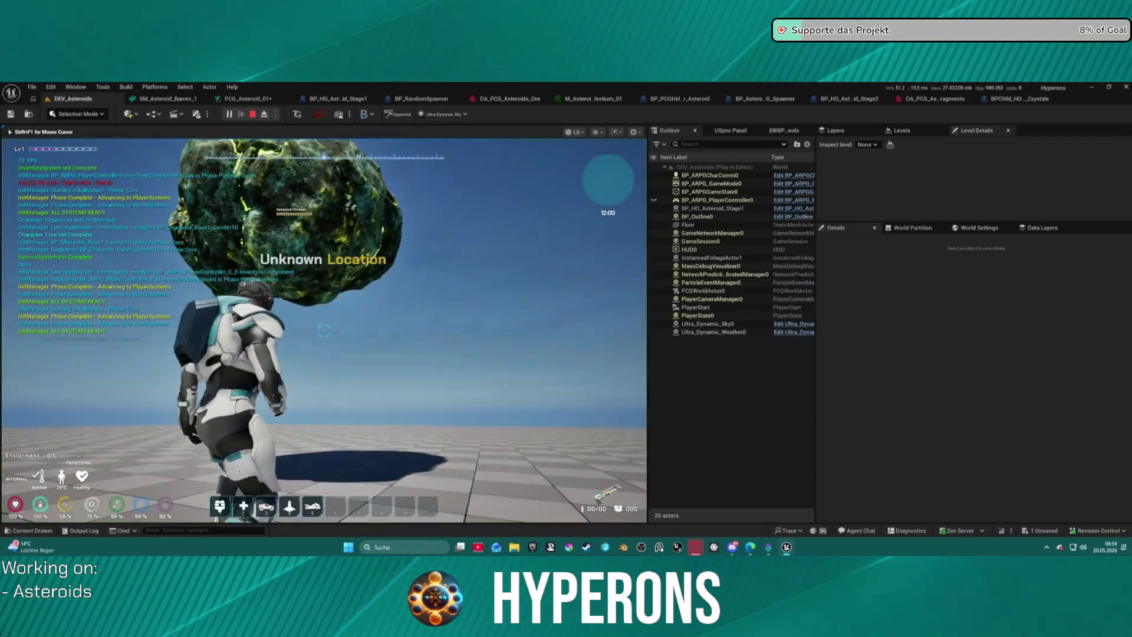
{"action": "key", "text": "i"}
{"action": "double_click", "coordinate": [604, 286]}
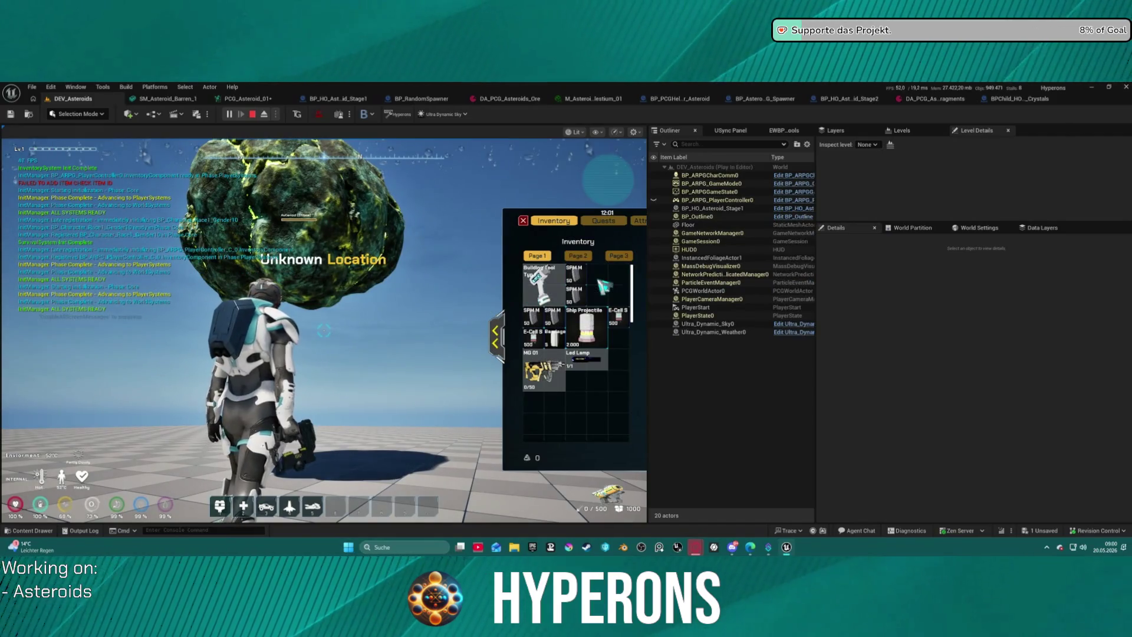
{"action": "left_click", "coordinate": [523, 221]}
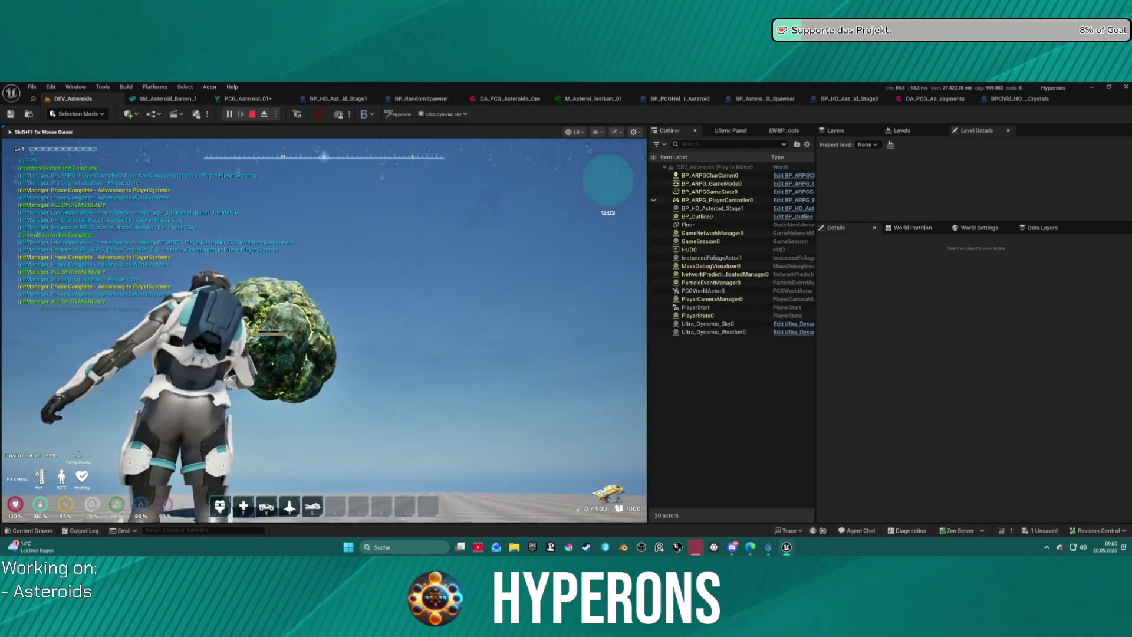
Step: Reload the harvester and hold the beam on the asteroid until it shatters, then stop
{"action": "key", "text": "r"}
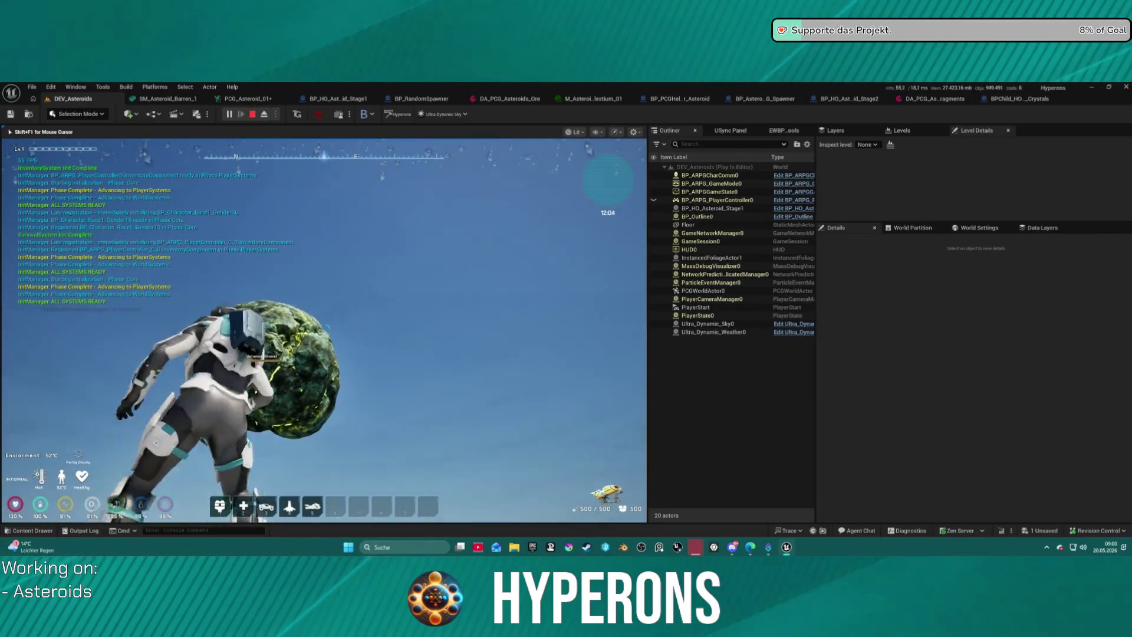
{"action": "left_click", "coordinate": [324, 330]}
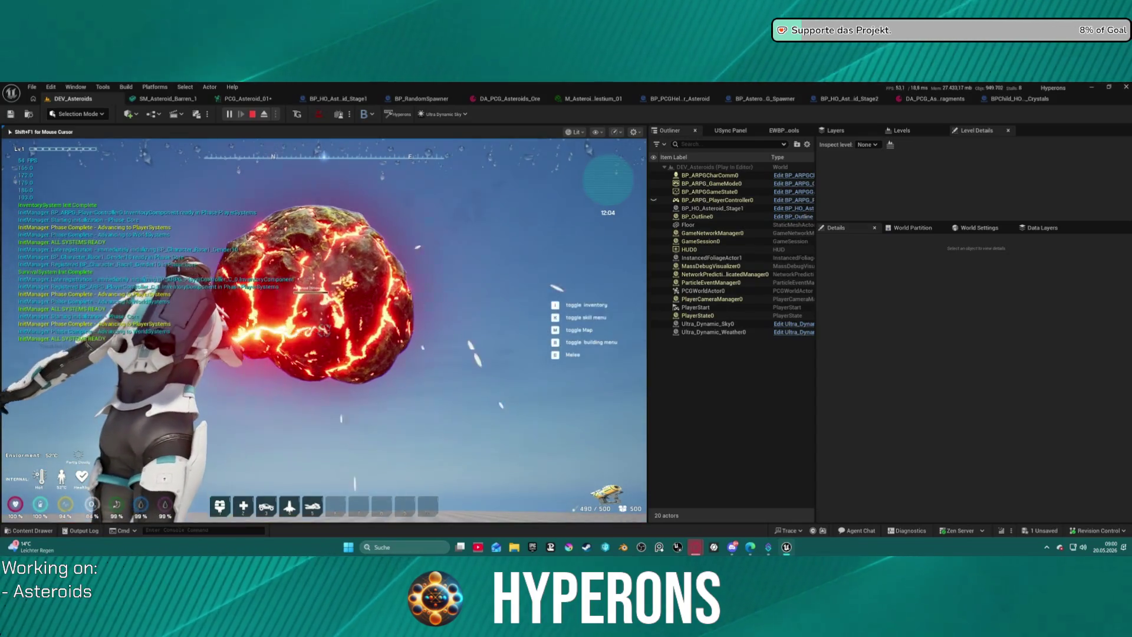
{"action": "left_click_drag", "start_coordinate": [318, 332], "coordinate": [318, 332]}
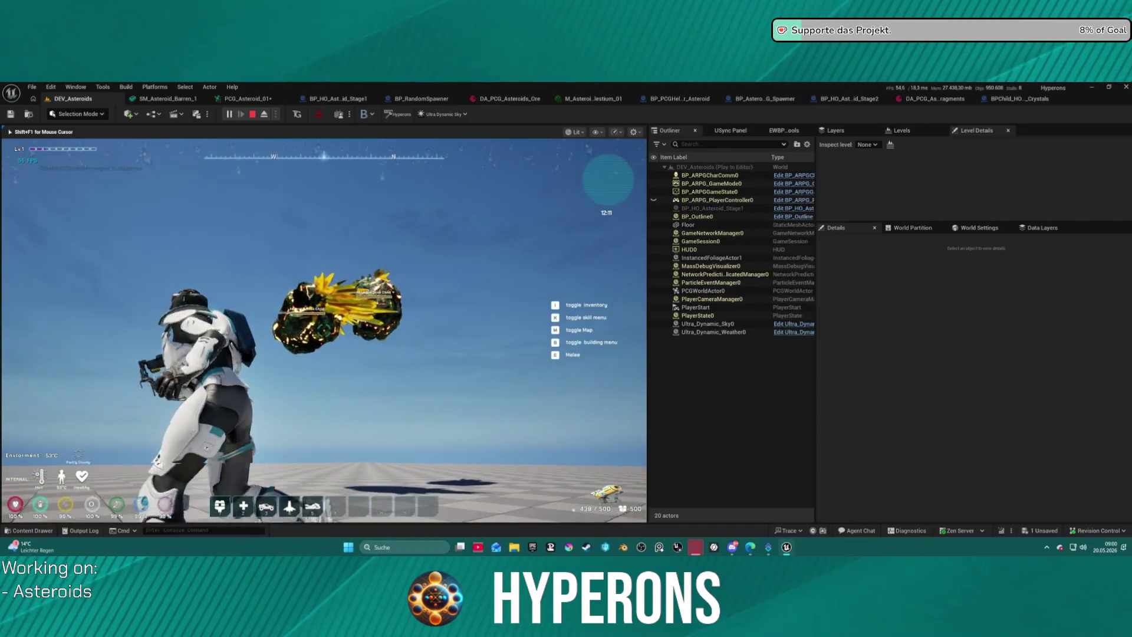
{"action": "key", "text": "Escape"}
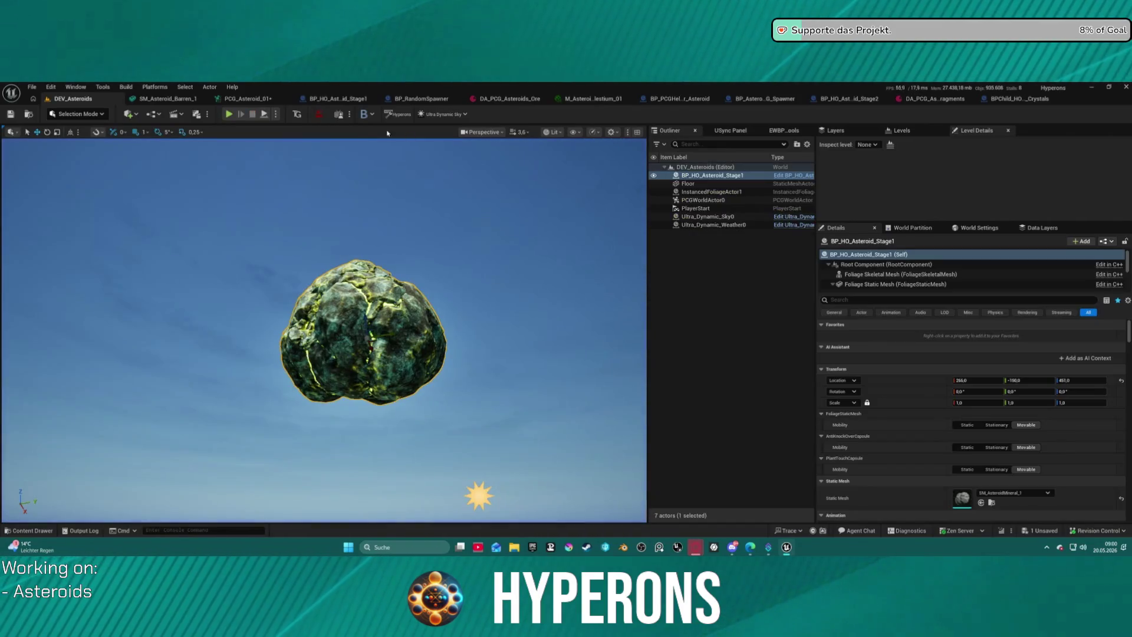
Step: Play-test again, mining the asteroid with the harvester beam until it shatters
{"action": "key", "text": "alt+p"}
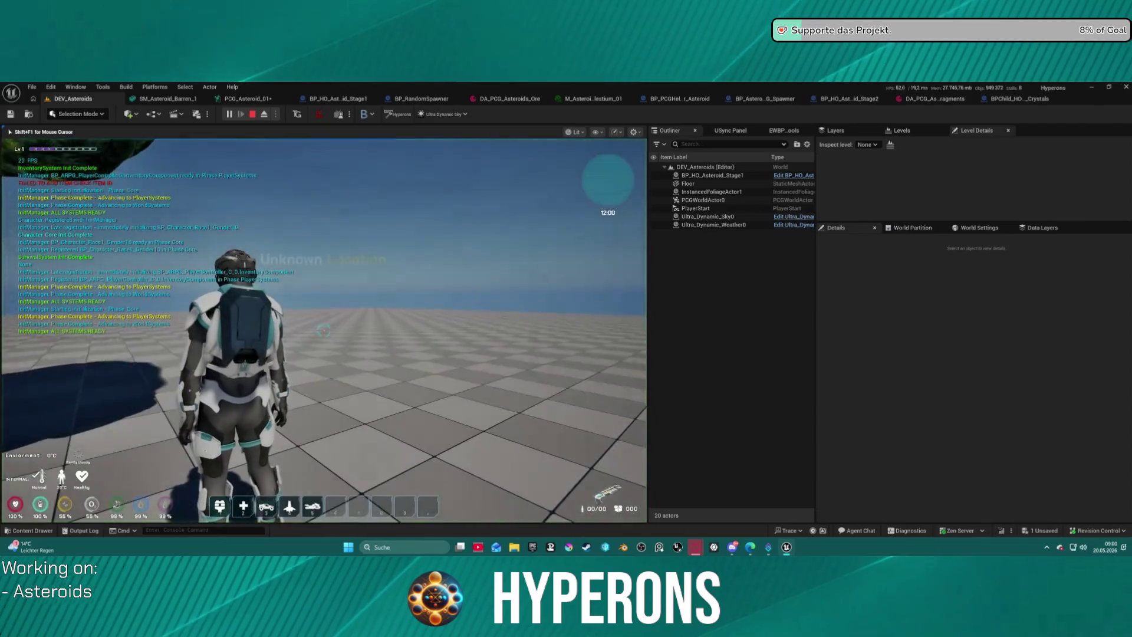
{"action": "key", "text": "i"}
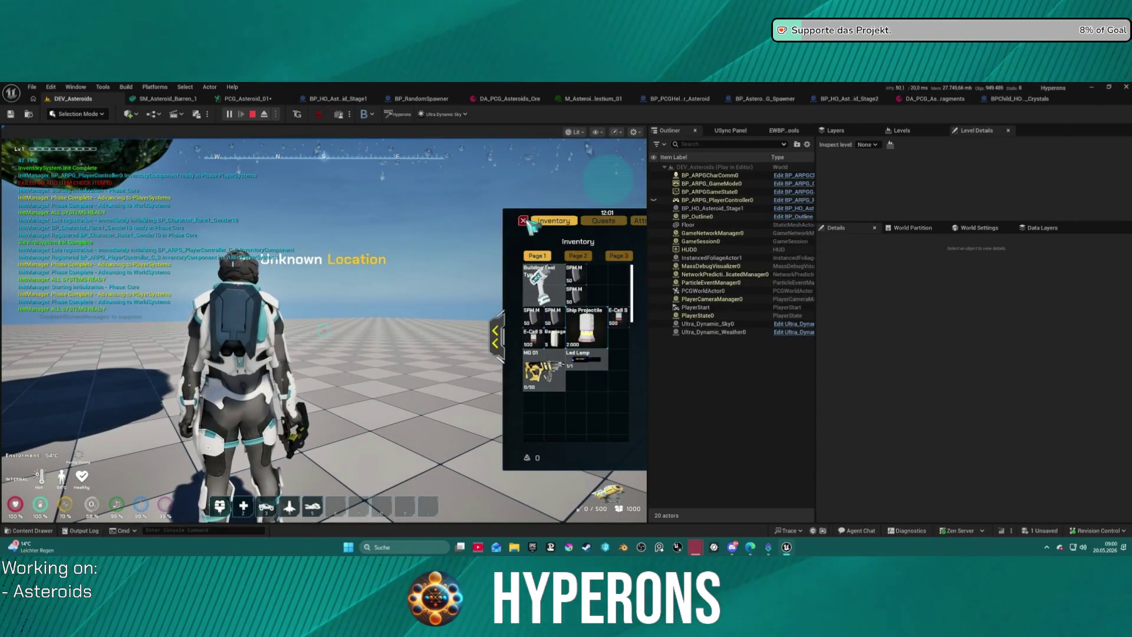
{"action": "left_click", "coordinate": [523, 221]}
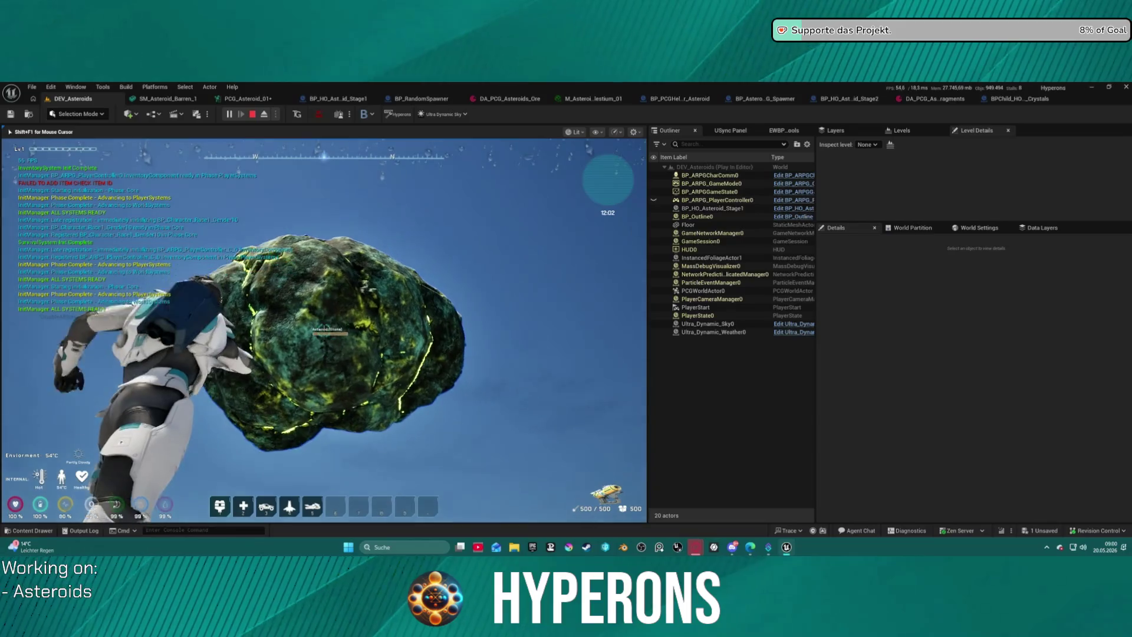
{"action": "left_click", "coordinate": [323, 333]}
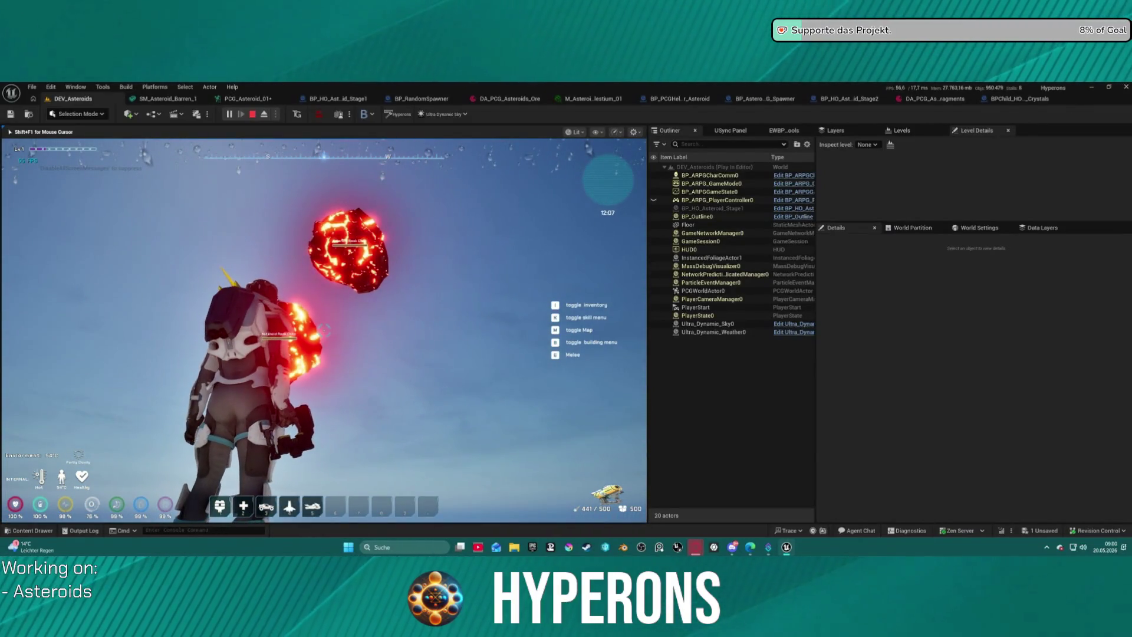
{"action": "key", "text": "Escape"}
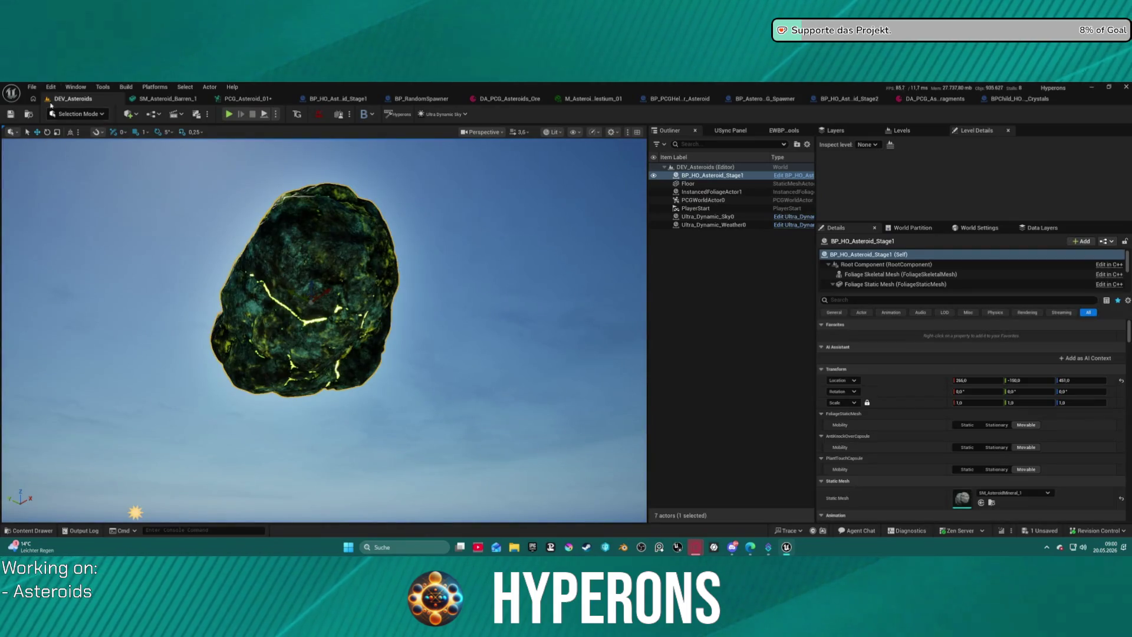
Step: Save all modified packages and return to the BP_HO_Asteroid_Stage1 blueprint
{"action": "key", "text": "ctrl+s"}
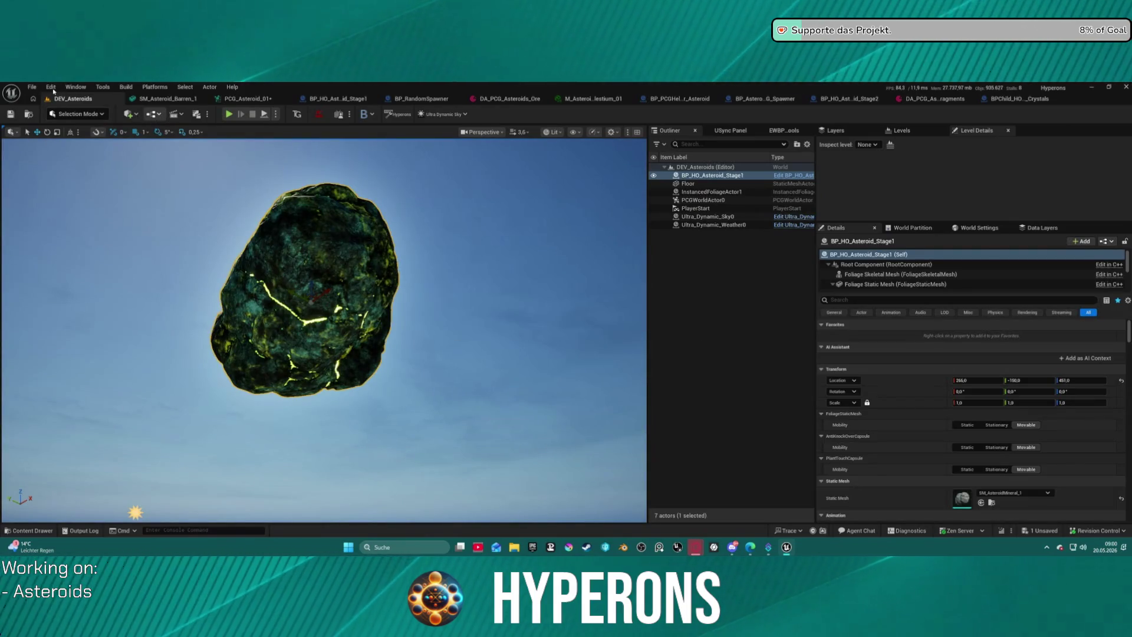
{"action": "left_click", "coordinate": [32, 87]}
{"action": "left_click", "coordinate": [32, 86]}
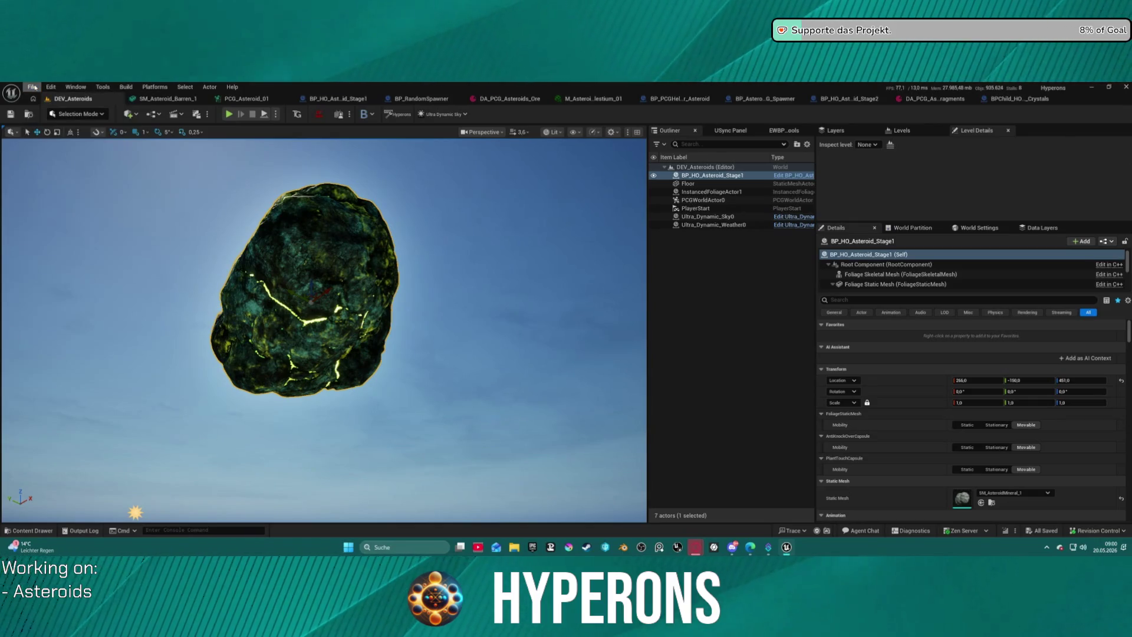
{"action": "left_click", "coordinate": [258, 101]}
{"action": "left_click", "coordinate": [332, 100]}
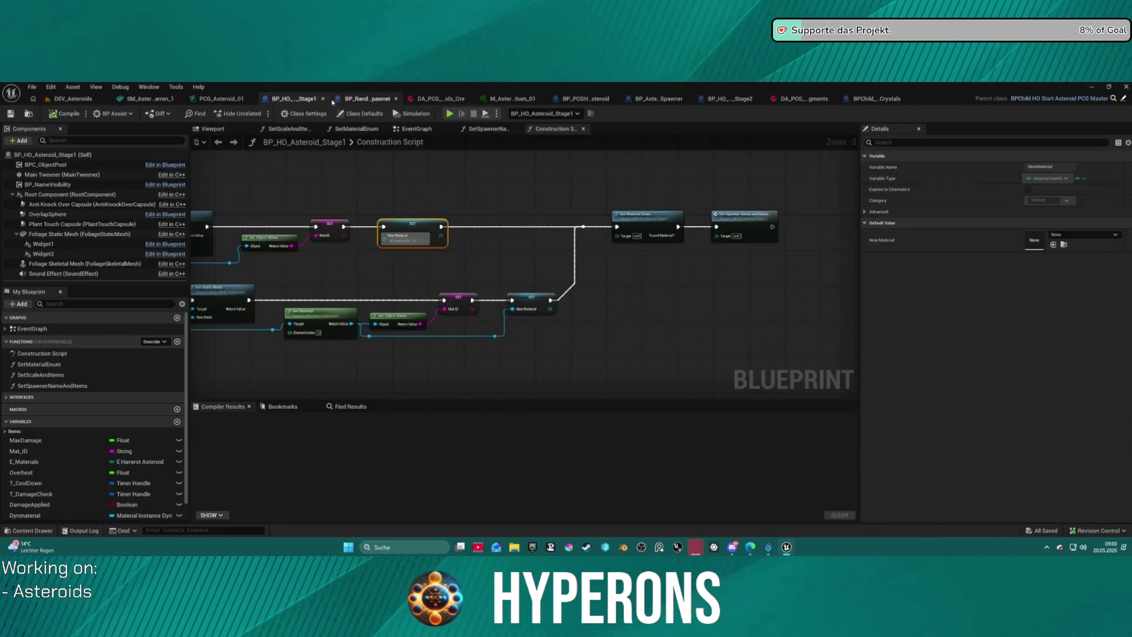
Step: Show the BP_HO_Asteroid_Stage1 blueprint's Class Defaults
{"action": "scroll", "coordinate": [107, 451], "scroll_direction": "down", "scroll_amount": 2}
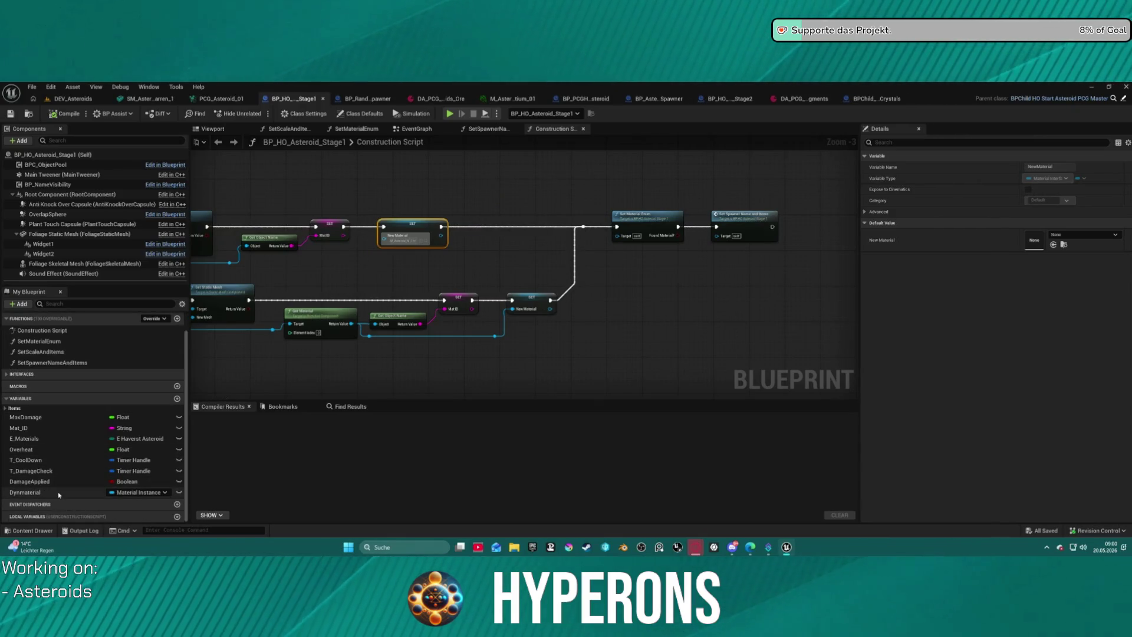
{"action": "scroll", "coordinate": [303, 242], "scroll_direction": "down", "scroll_amount": 3}
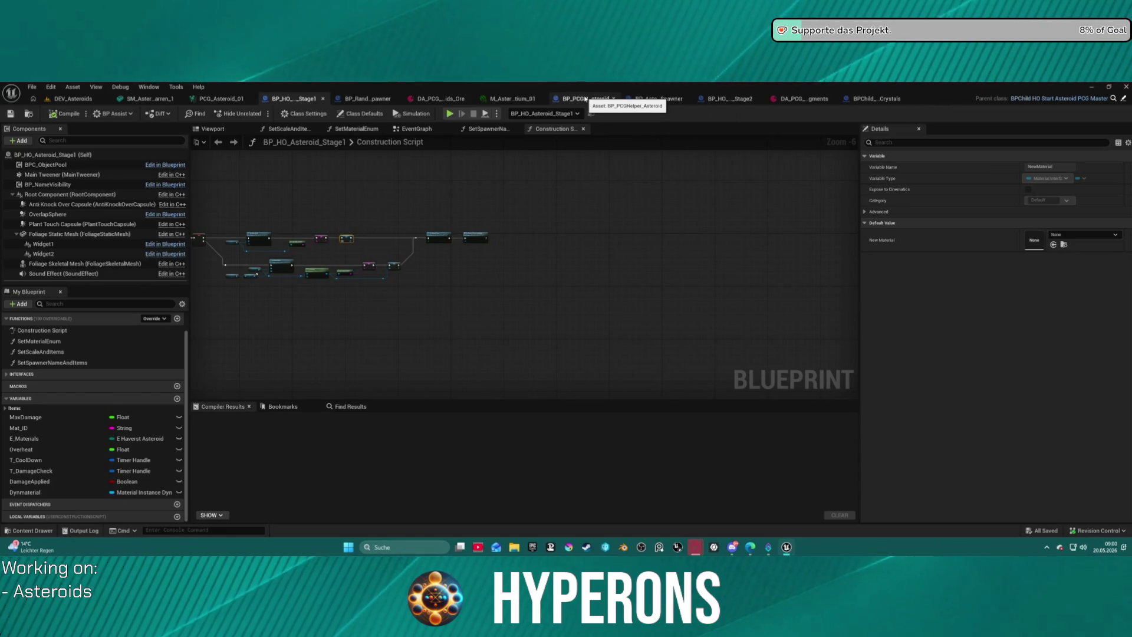
{"action": "left_click", "coordinate": [365, 114]}
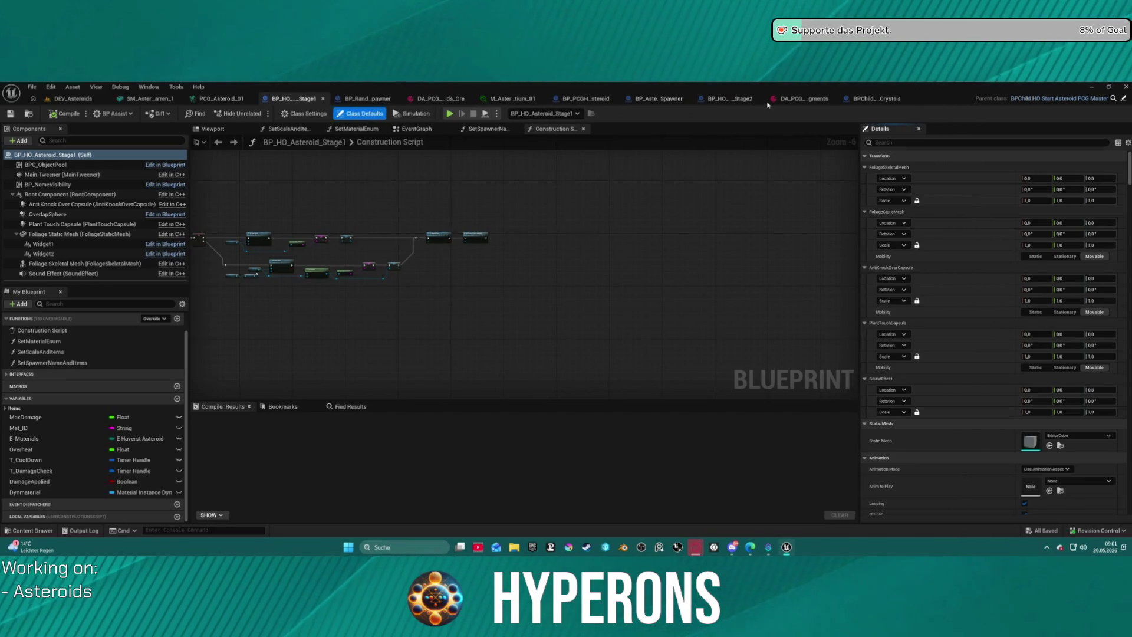
Step: Inspect Debug_MeshMaterial in parent BPChild_HO_Start_Asteroid_PCG_Master, then return to DEV_Asteroids
{"action": "left_click", "coordinate": [1095, 99]}
{"action": "scroll", "coordinate": [139, 395], "scroll_direction": "down", "scroll_amount": 3}
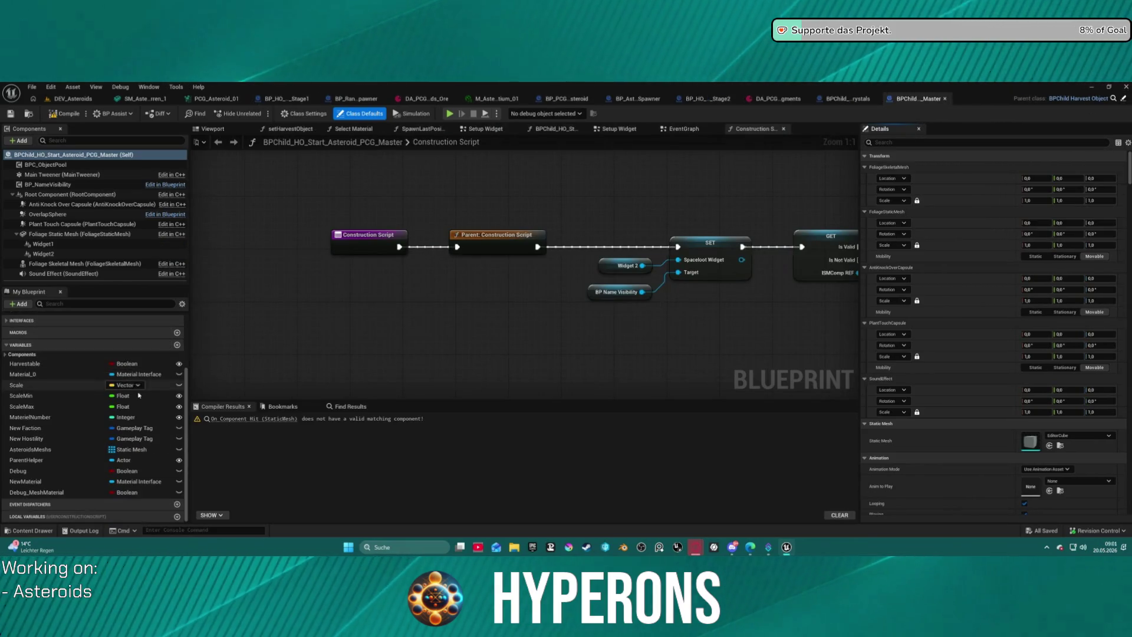
{"action": "left_click", "coordinate": [145, 494]}
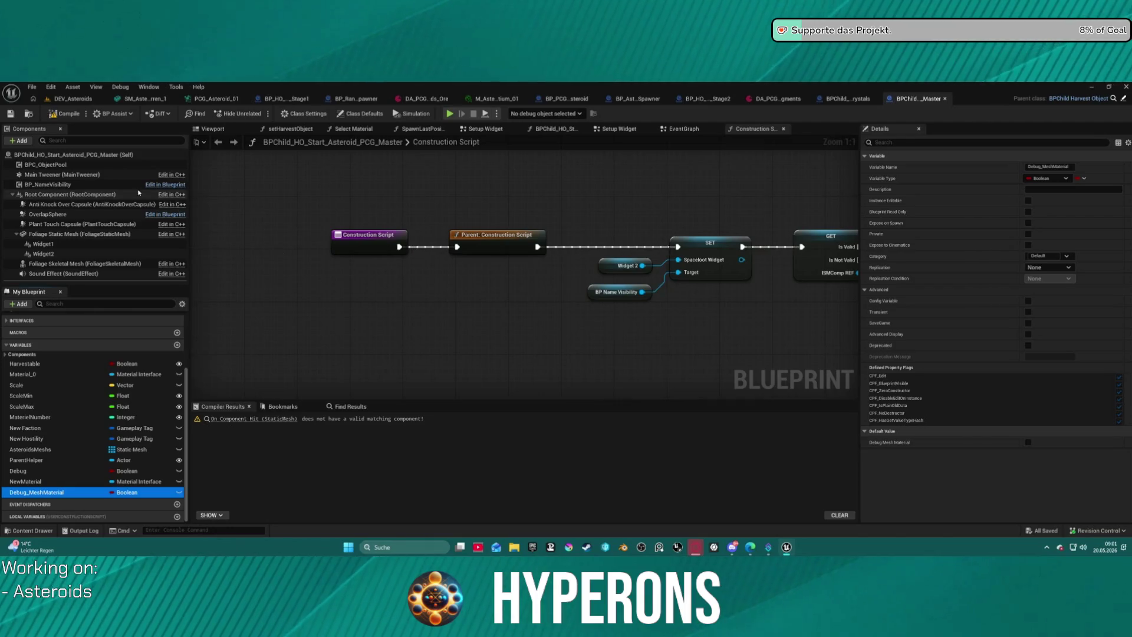
{"action": "left_click", "coordinate": [70, 99]}
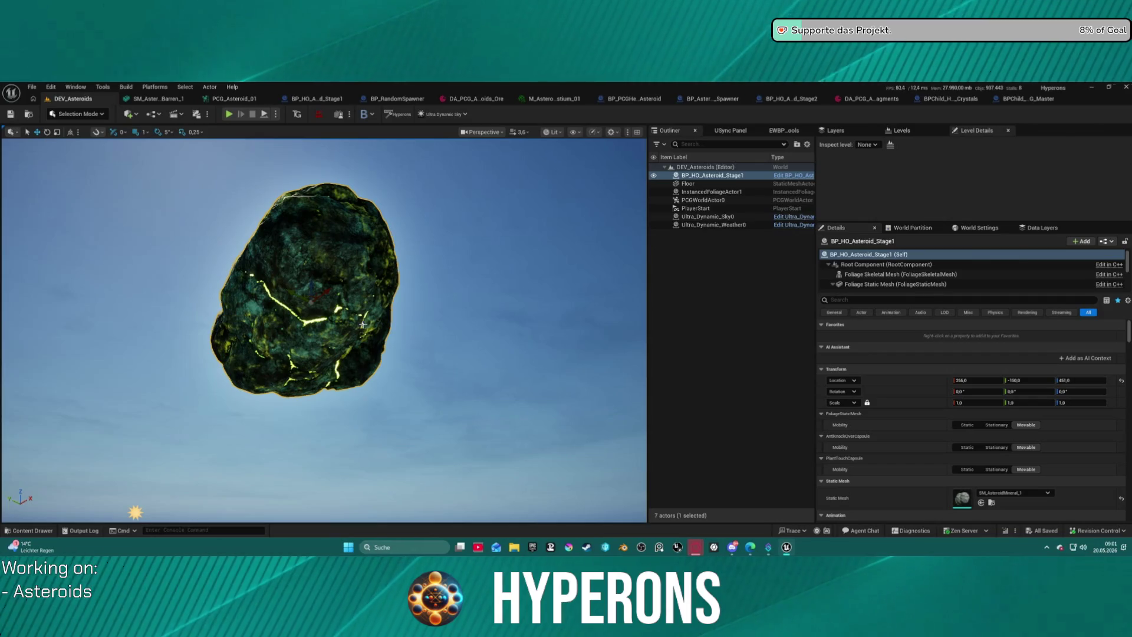
Step: Filter the placed asteroid's Details by 'debug', then go back to BP_HO_Asteroid_Stage1
{"action": "scroll", "coordinate": [957, 465], "scroll_direction": "down", "scroll_amount": 10}
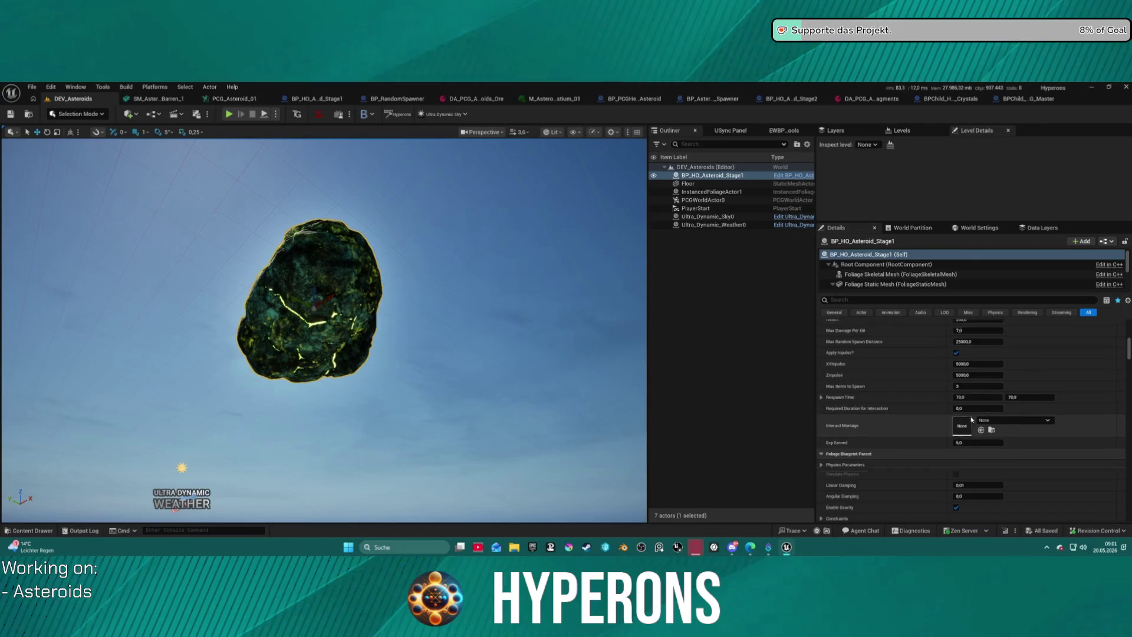
{"action": "scroll", "coordinate": [943, 384], "scroll_direction": "up", "scroll_amount": 1}
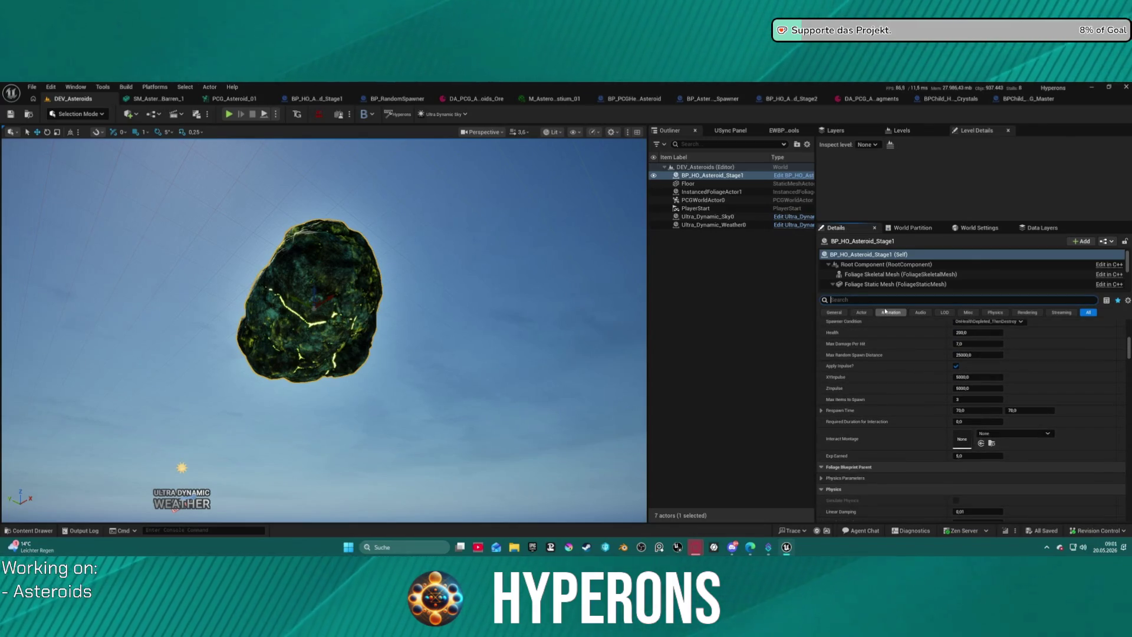
{"action": "type", "text": "debug"}
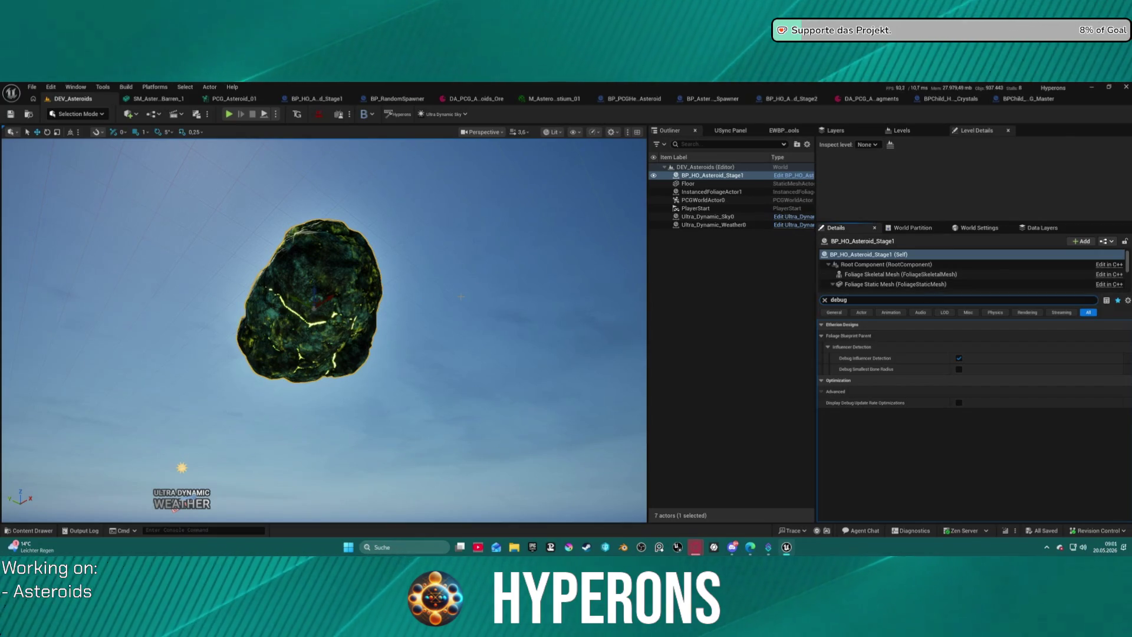
{"action": "left_click", "coordinate": [323, 98]}
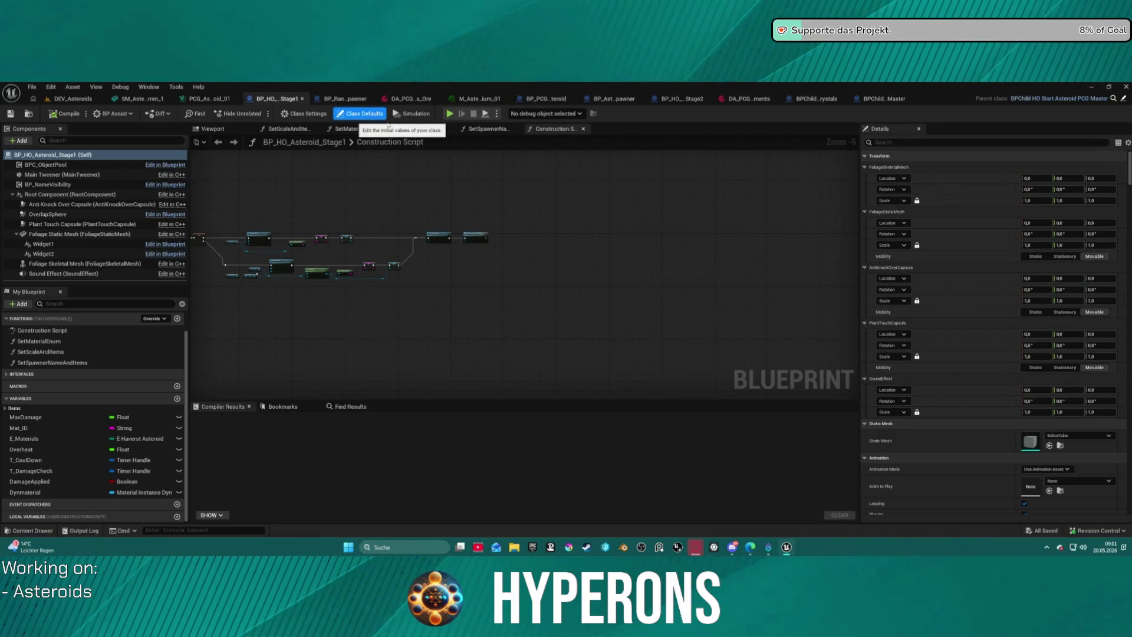
Step: Filter the blueprint's Class Defaults by 'debug' and return to DEV_Asteroids
{"action": "scroll", "coordinate": [336, 174], "scroll_direction": "up", "scroll_amount": 1}
{"action": "type", "text": "debu"}
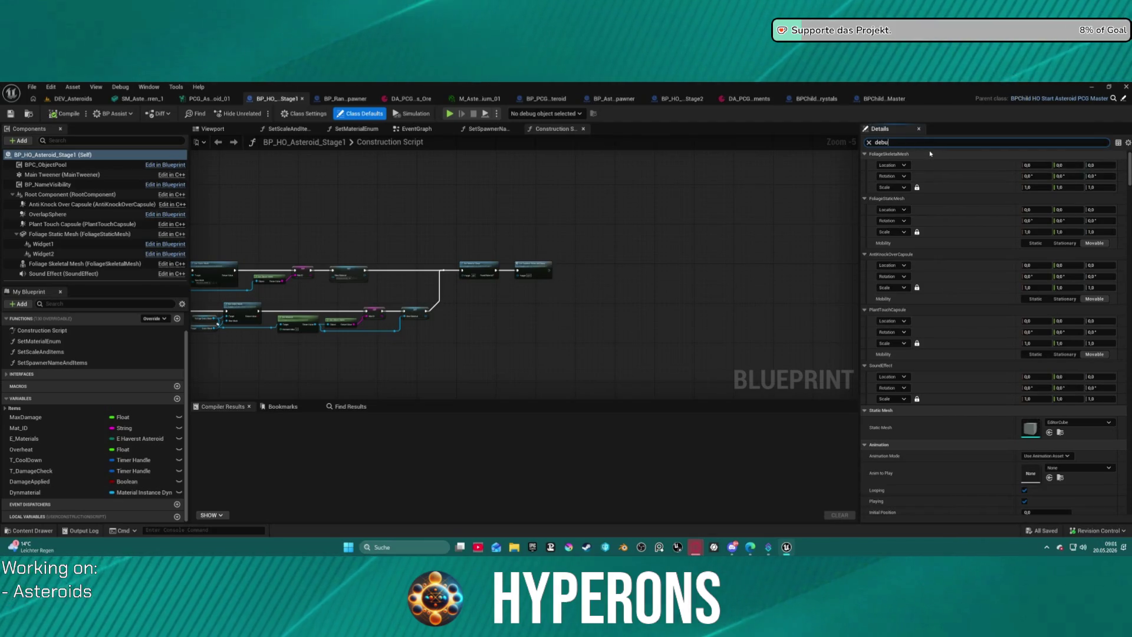
{"action": "type", "text": "g"}
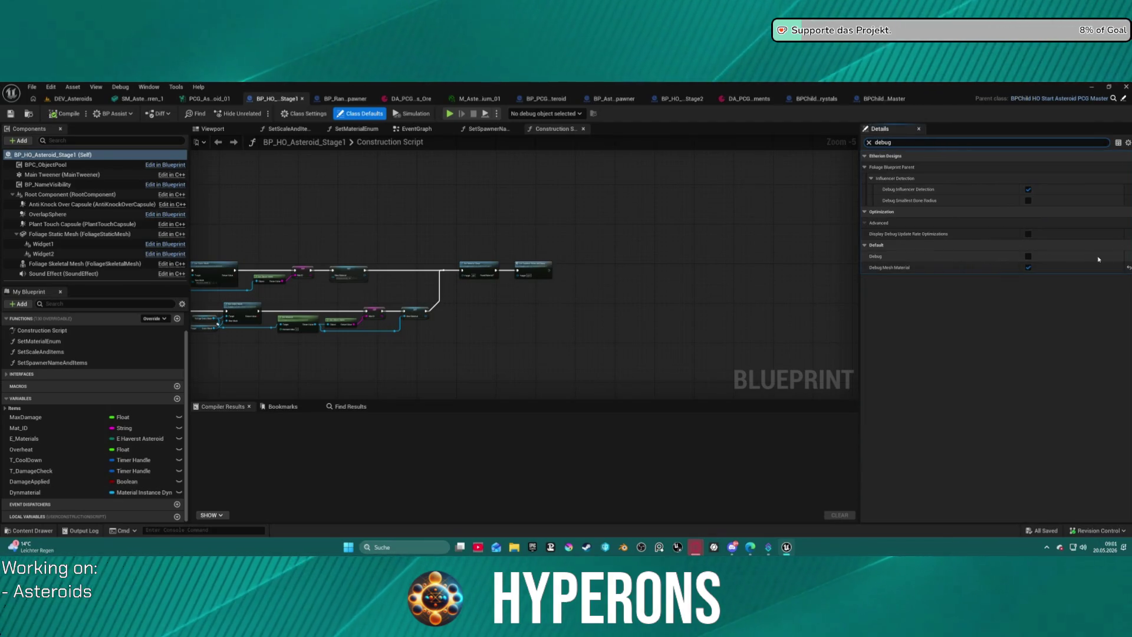
{"action": "left_click", "coordinate": [78, 96]}
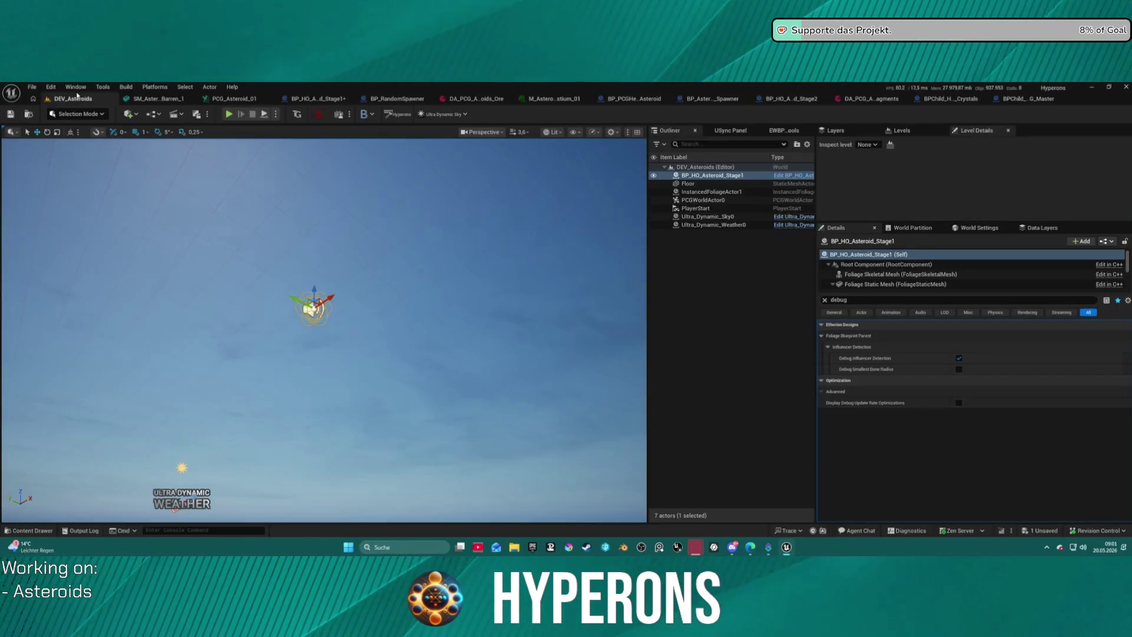
Step: Open the Map_Lobby0 level from File > Recent Levels
{"action": "left_click", "coordinate": [33, 87]}
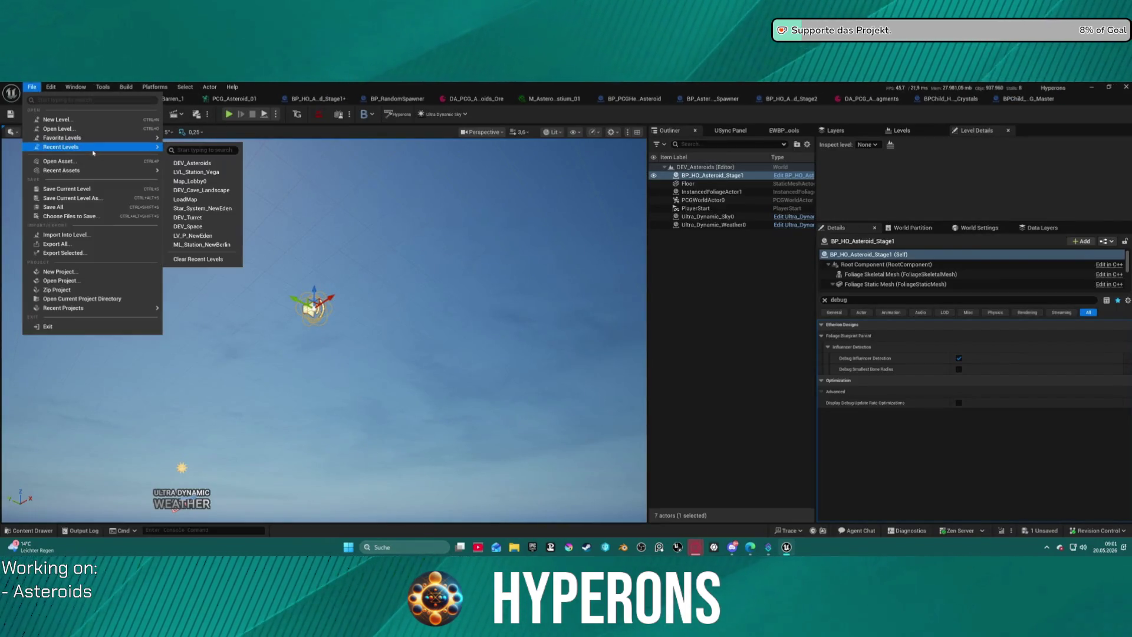
{"action": "left_click", "coordinate": [400, 138]}
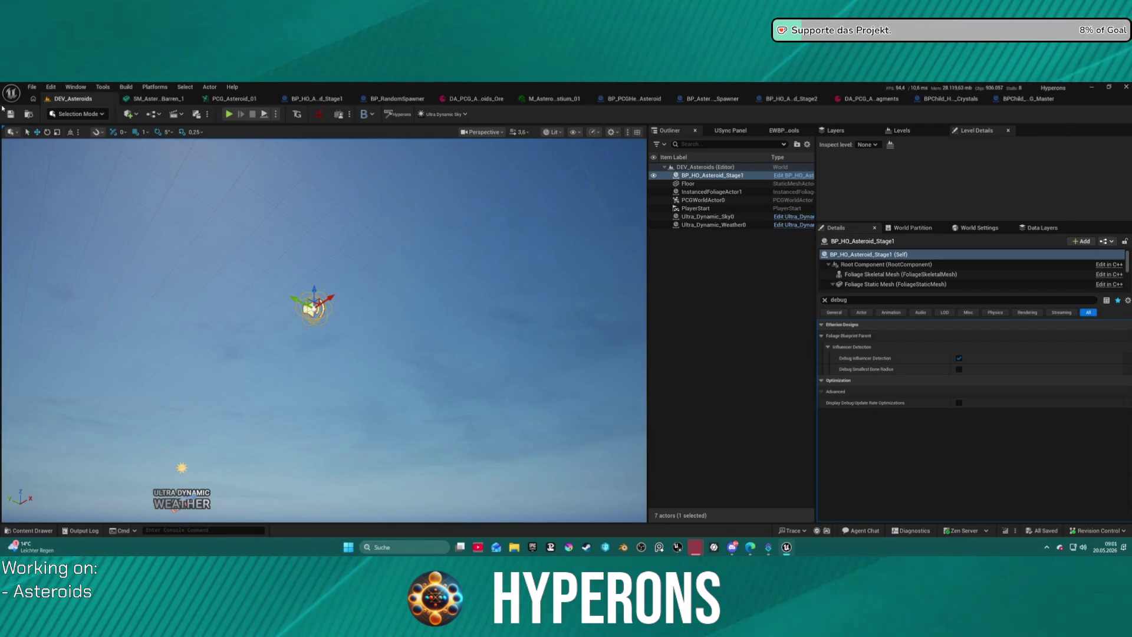
{"action": "left_click", "coordinate": [32, 87]}
{"action": "mouse_move", "coordinate": [64, 147]}
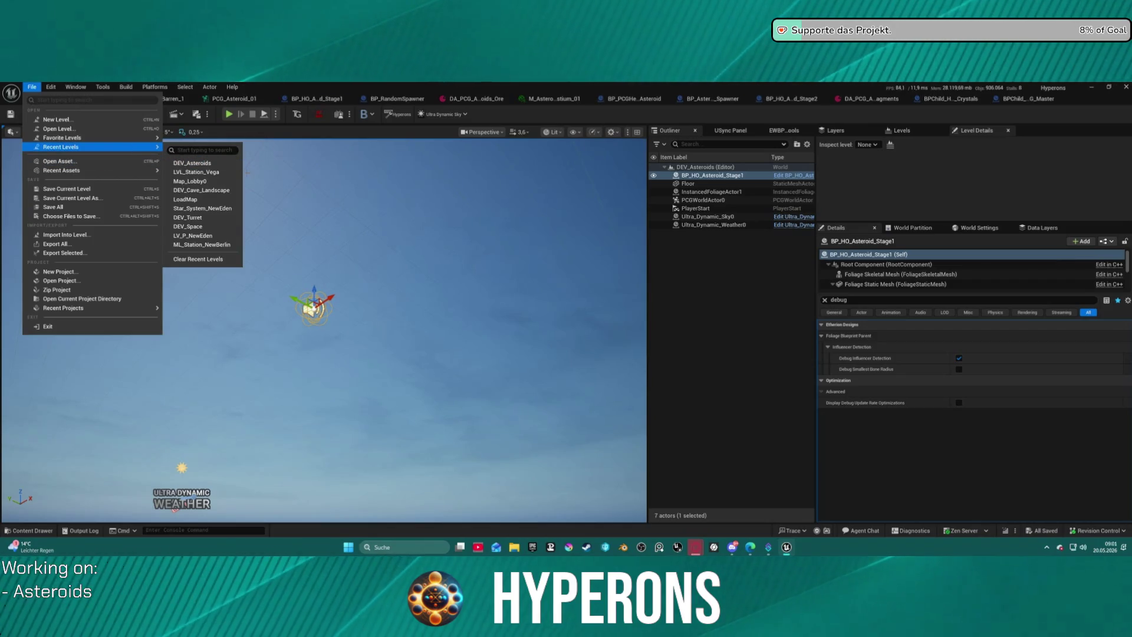
{"action": "left_click", "coordinate": [206, 181]}
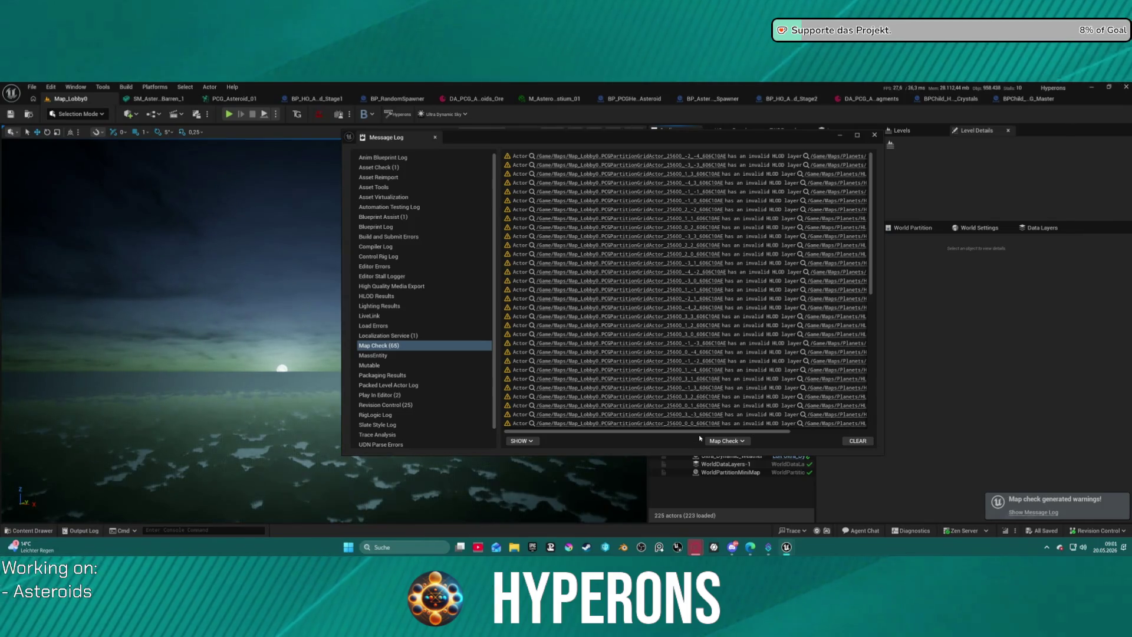
Step: Close the Map Check log and start a play session as the Mining character
{"action": "left_click", "coordinate": [876, 135]}
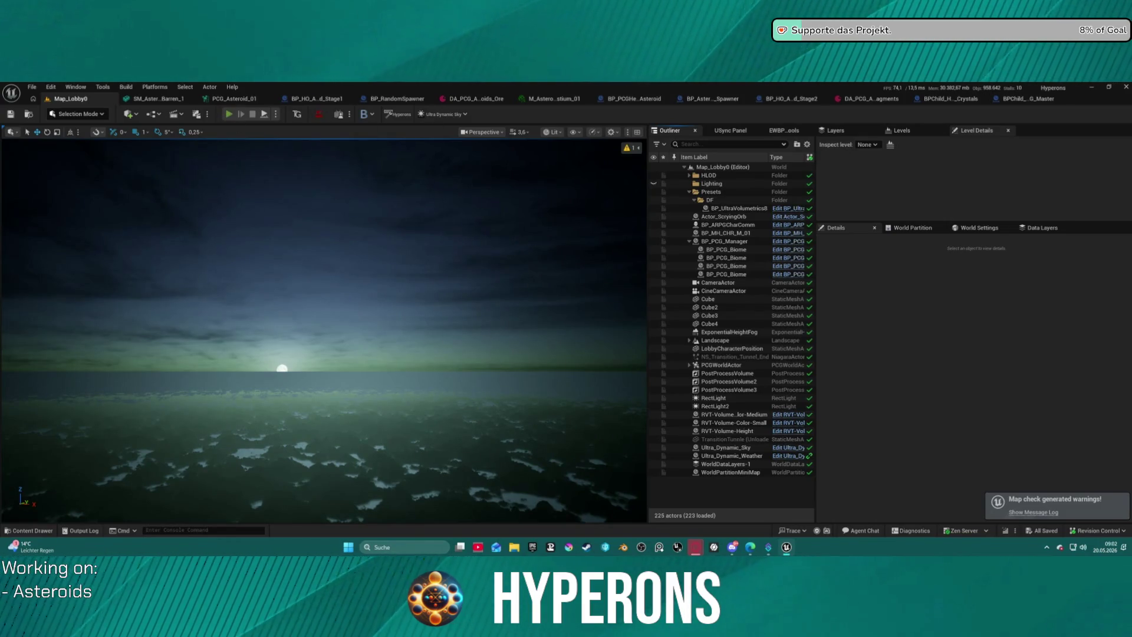
{"action": "key", "text": "alt+p"}
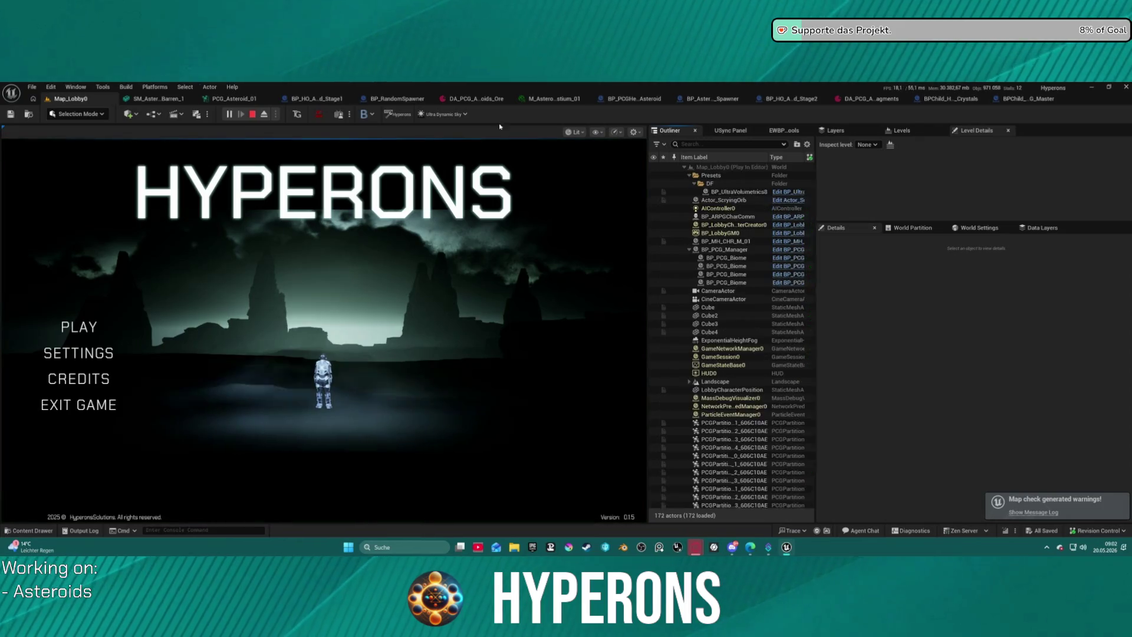
{"action": "left_click", "coordinate": [68, 332]}
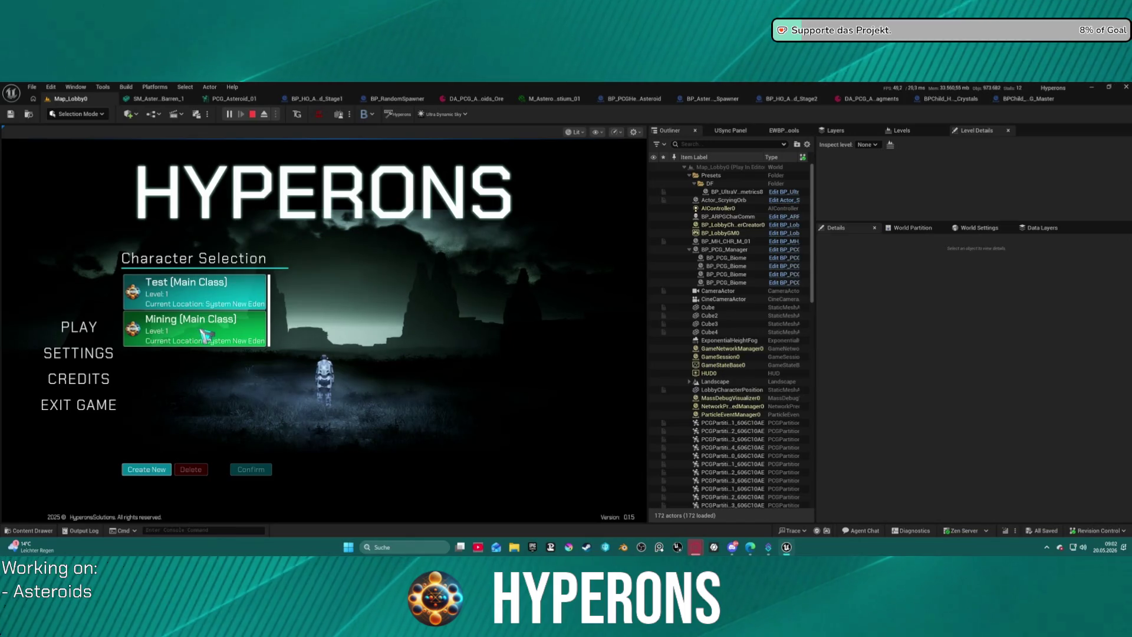
{"action": "left_click", "coordinate": [205, 334]}
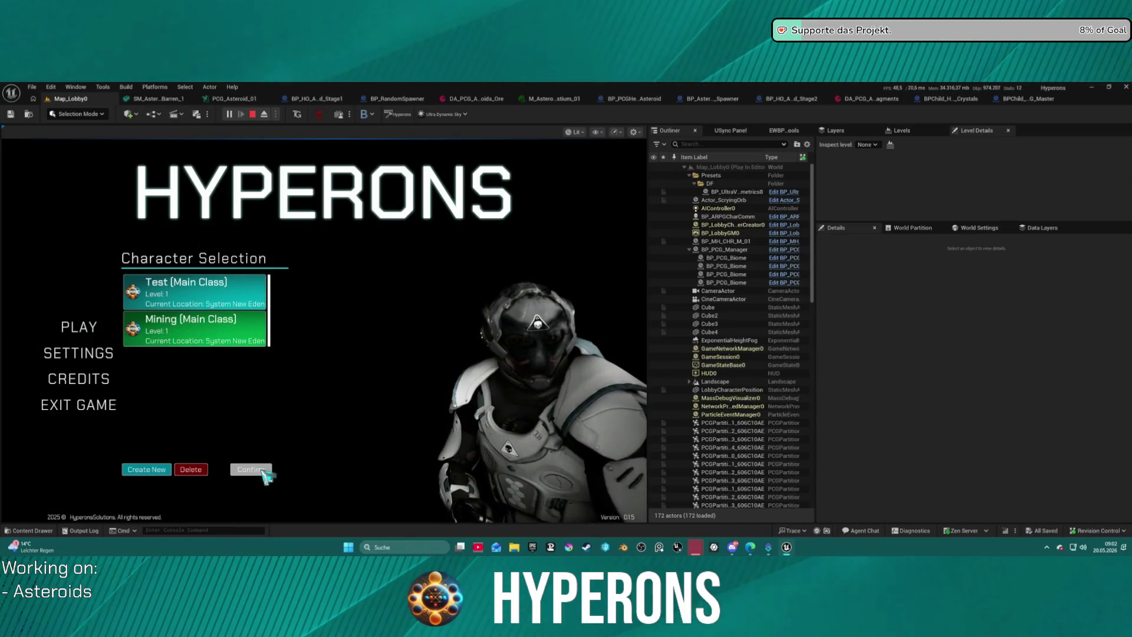
{"action": "left_click", "coordinate": [251, 470]}
{"action": "left_click", "coordinate": [554, 472]}
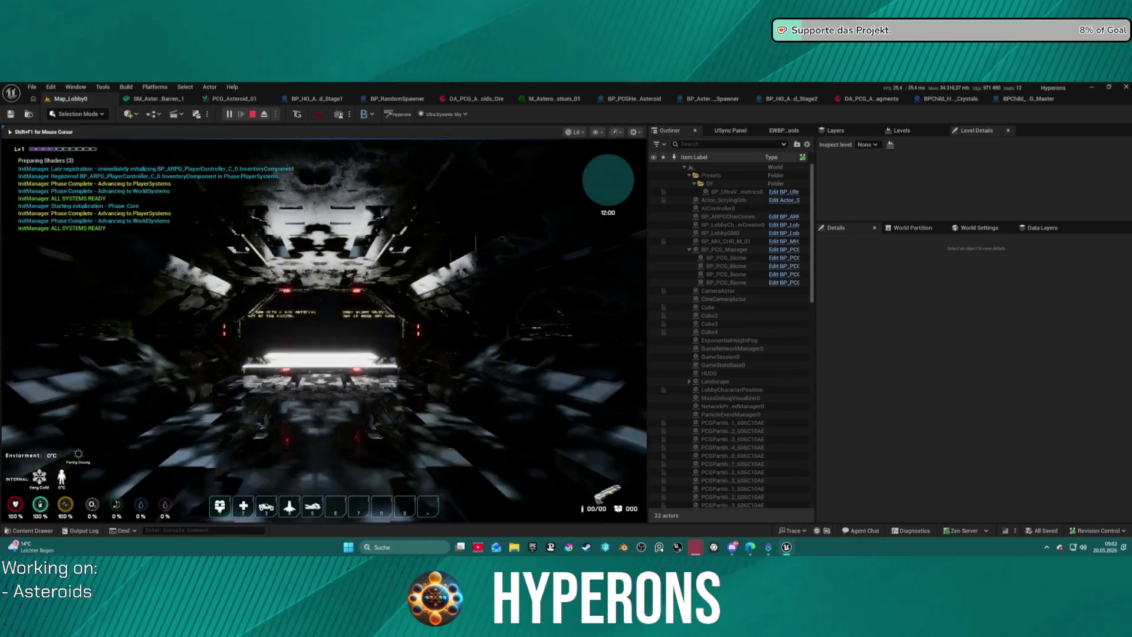
Step: Run the character through the station hangar toward the red-lit structure, then stop playing
{"action": "key", "text": "w"}
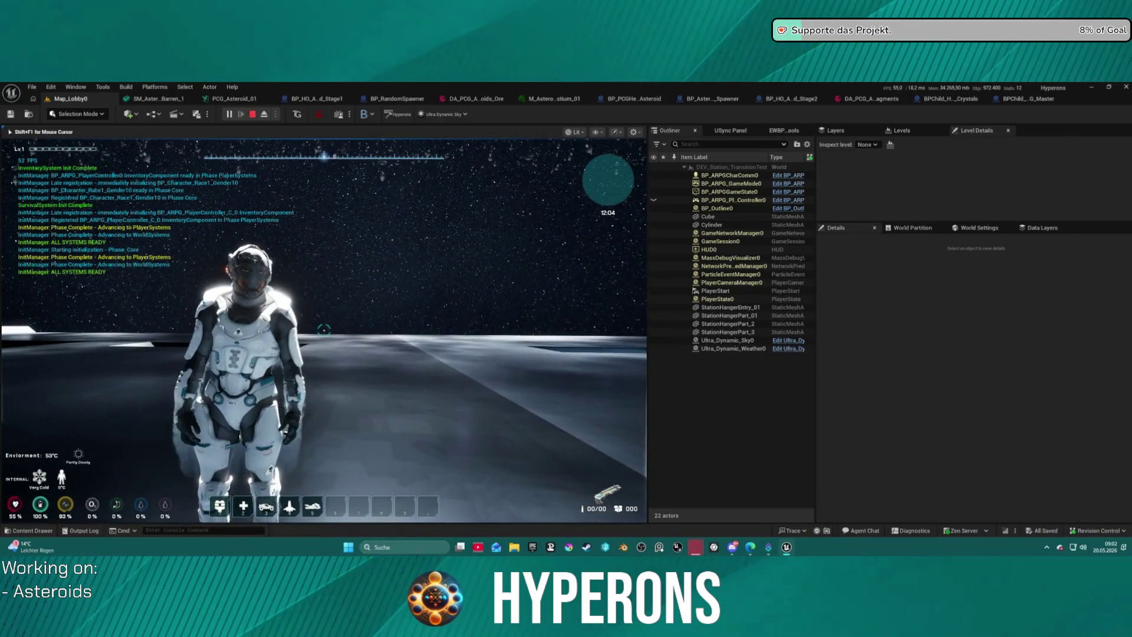
{"action": "key", "text": "w"}
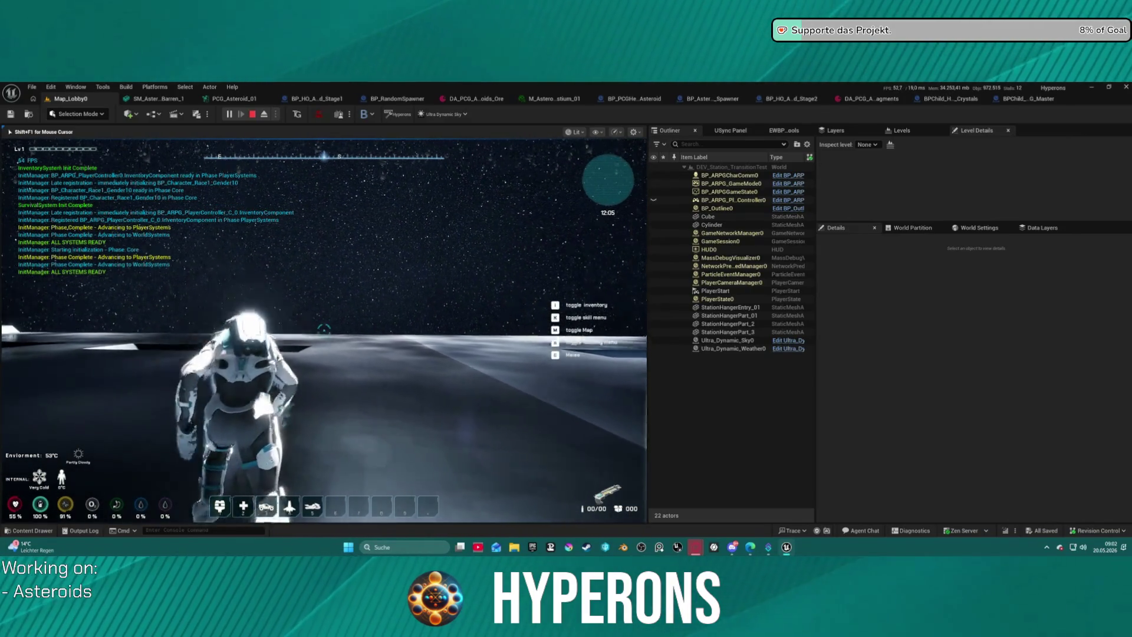
{"action": "key", "text": "a"}
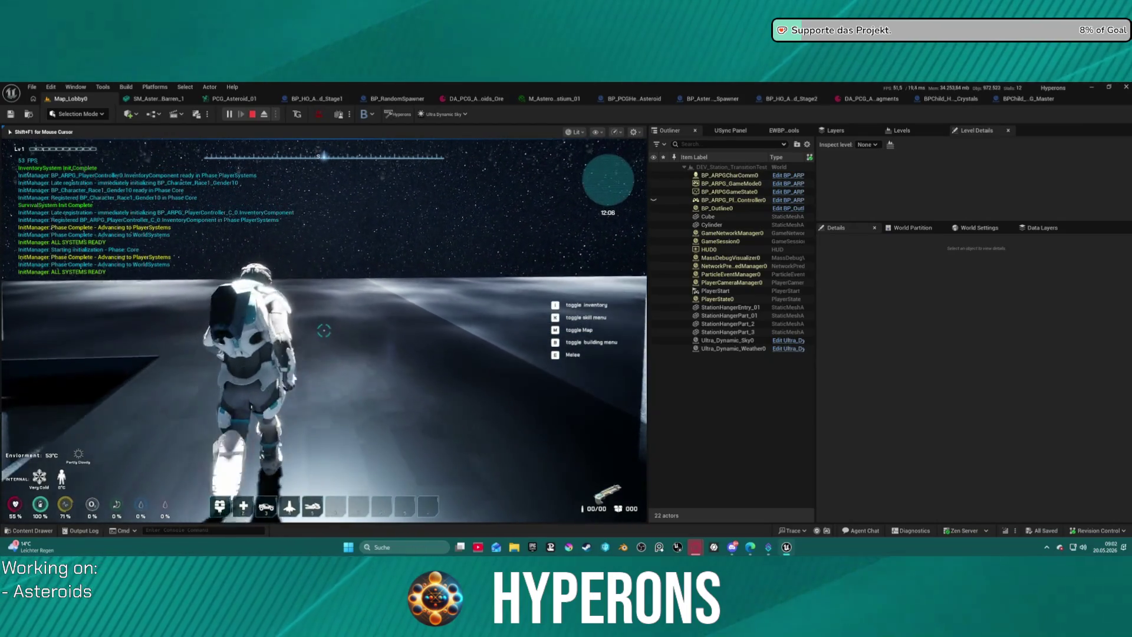
{"action": "key", "text": "w"}
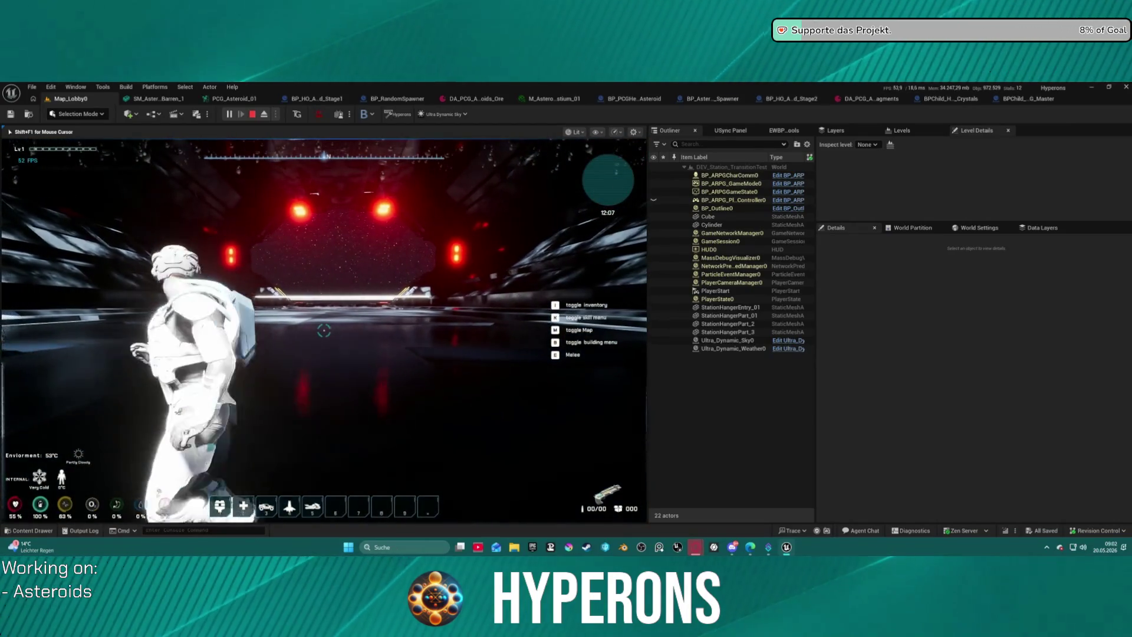
{"action": "key", "text": "Escape"}
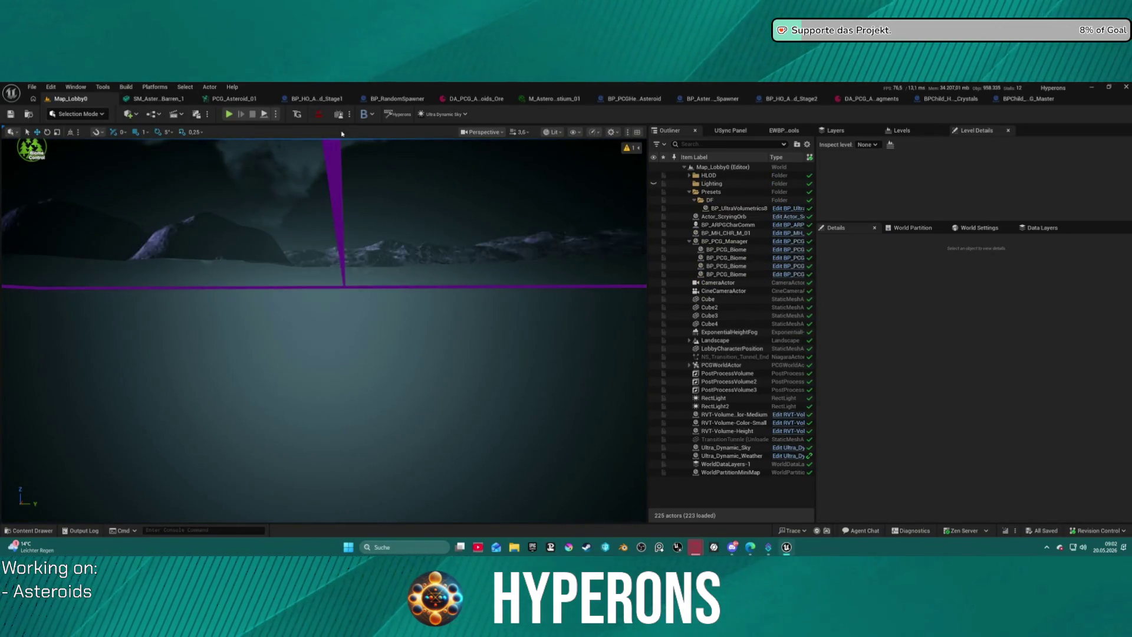
Step: Select the Ultra_Dynamic_Sky actor, then in play mode delete the old Mining character
{"action": "left_click", "coordinate": [31, 87]}
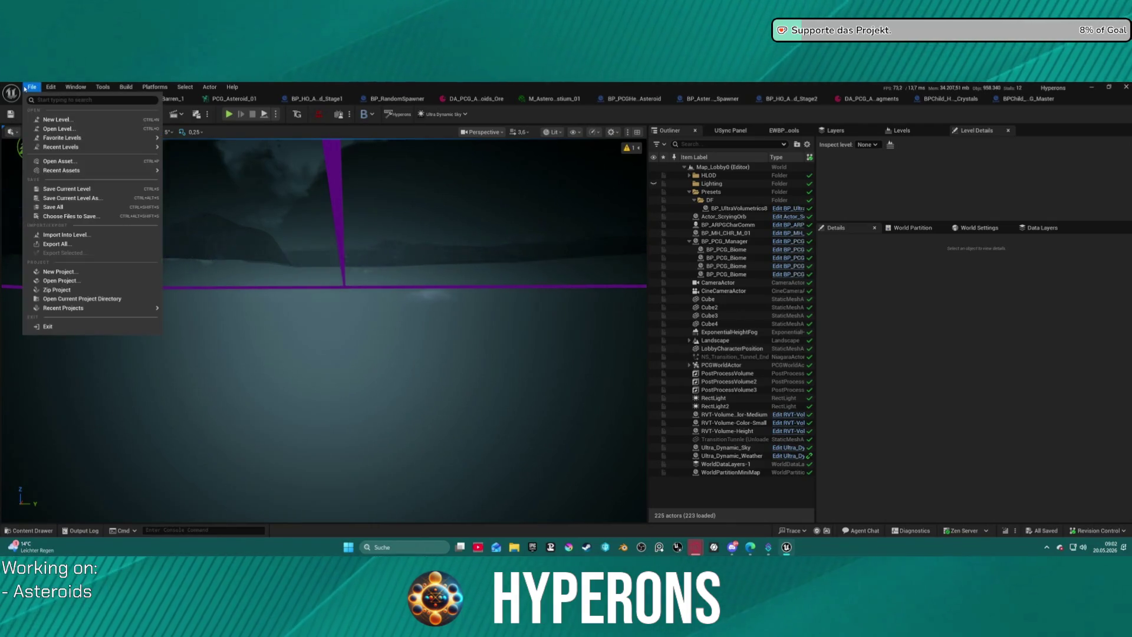
{"action": "left_click", "coordinate": [51, 86]}
{"action": "left_click", "coordinate": [249, 141]}
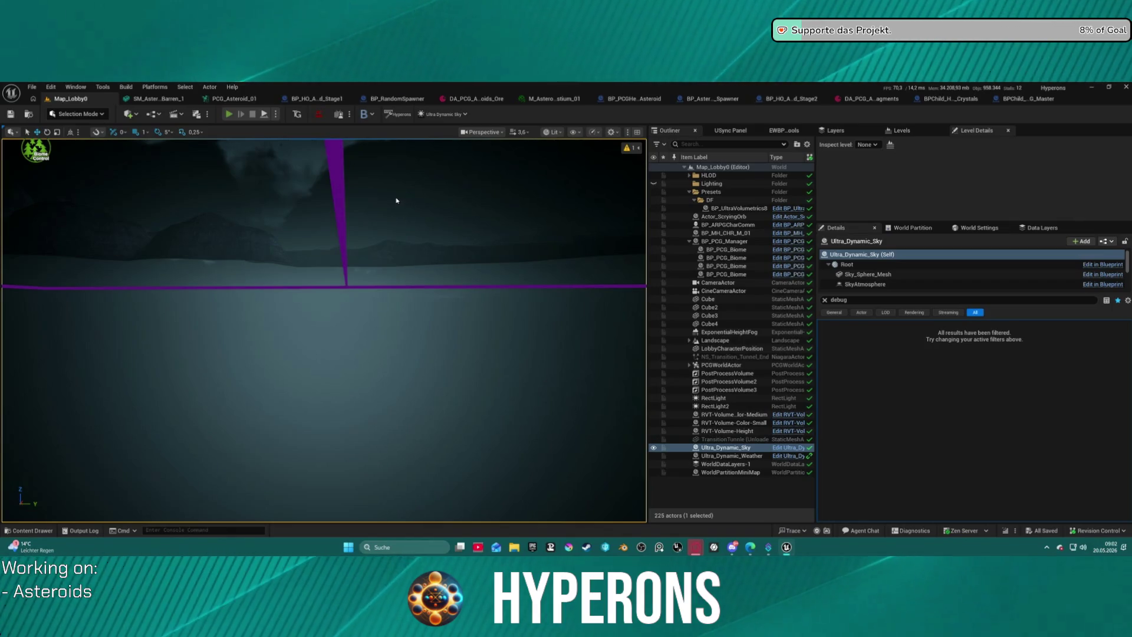
{"action": "key", "text": "alt+p"}
{"action": "left_click", "coordinate": [112, 331]}
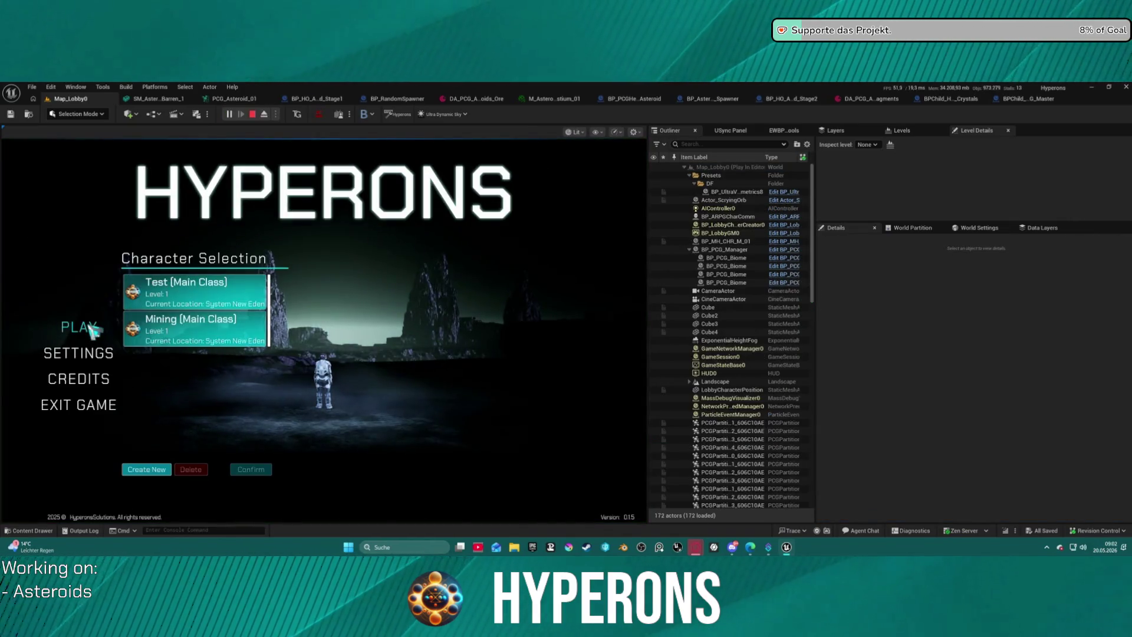
{"action": "left_click", "coordinate": [218, 328]}
{"action": "left_click", "coordinate": [189, 470]}
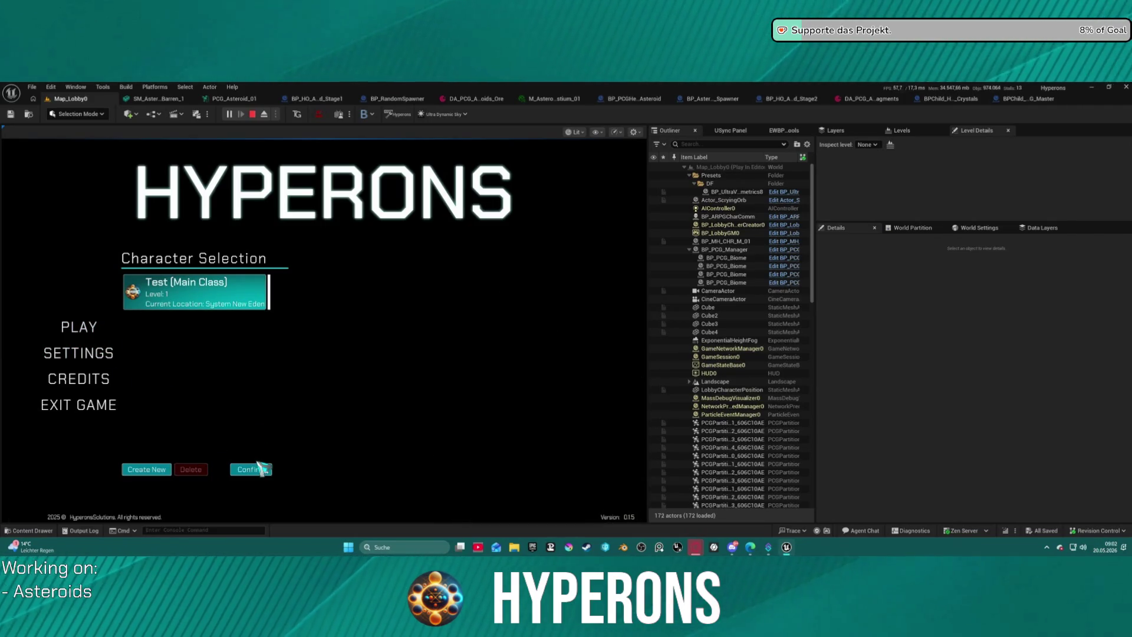
Step: Create a new character named 'Mining' with a full dark beard and start playing it
{"action": "left_click", "coordinate": [155, 471]}
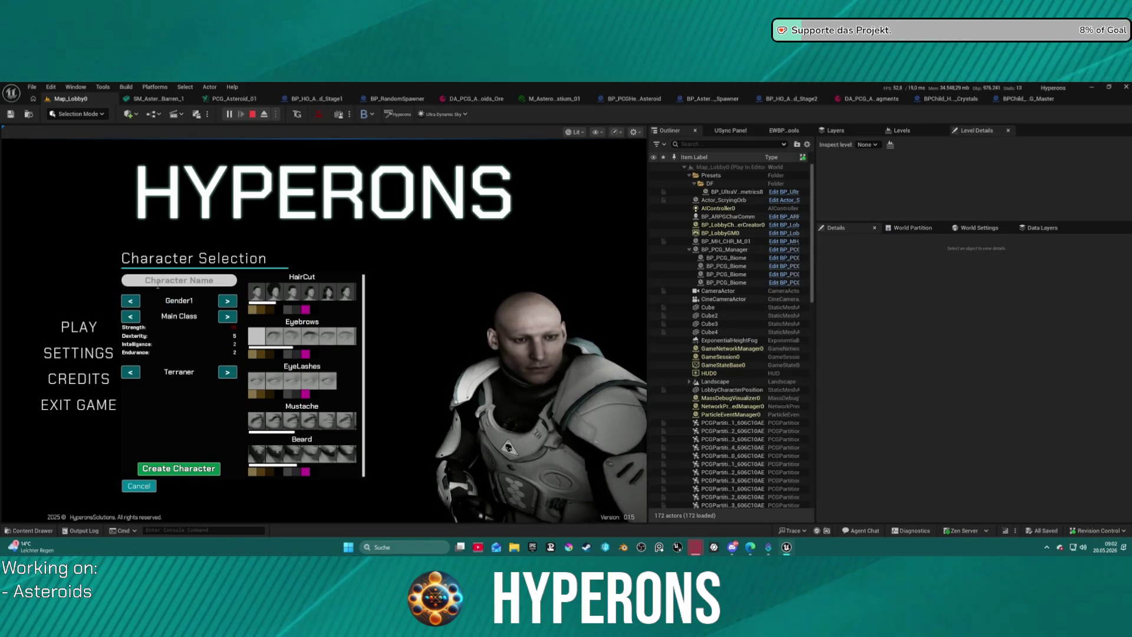
{"action": "left_click", "coordinate": [178, 280]}
{"action": "type", "text": "Mining"}
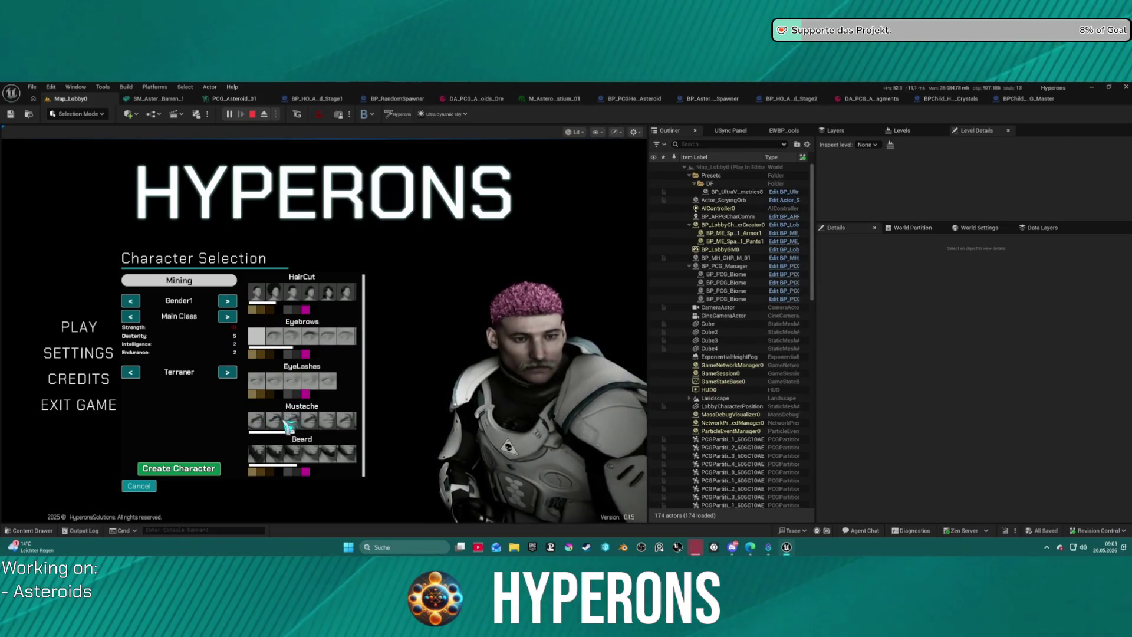
{"action": "scroll", "coordinate": [283, 459], "scroll_direction": "down", "scroll_amount": 1}
{"action": "left_click", "coordinate": [296, 472]}
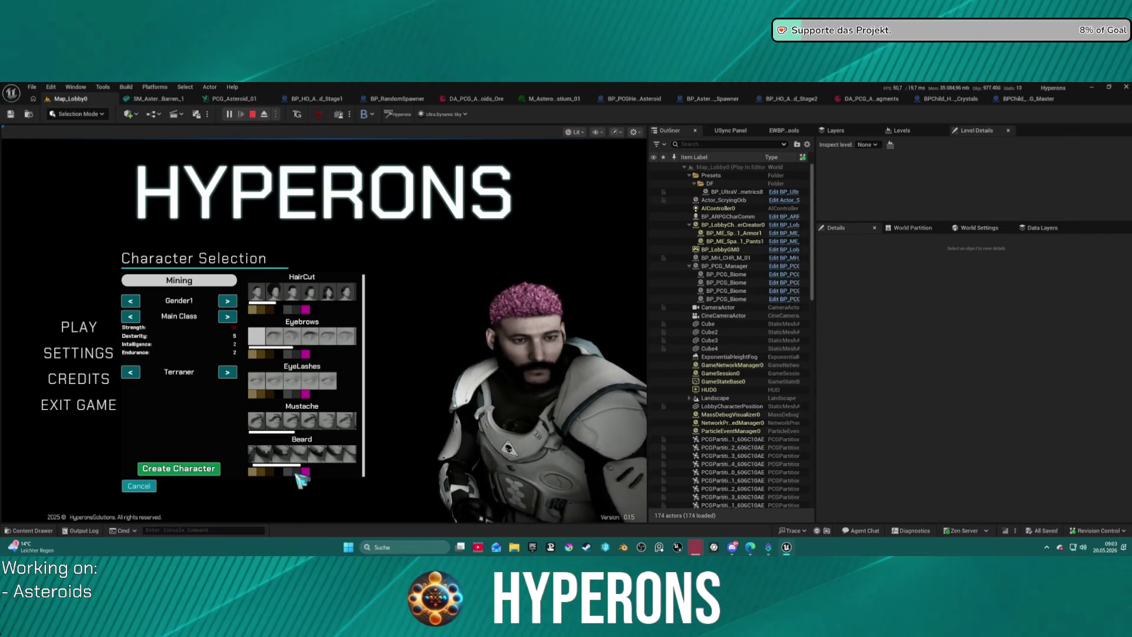
{"action": "left_click", "coordinate": [206, 468]}
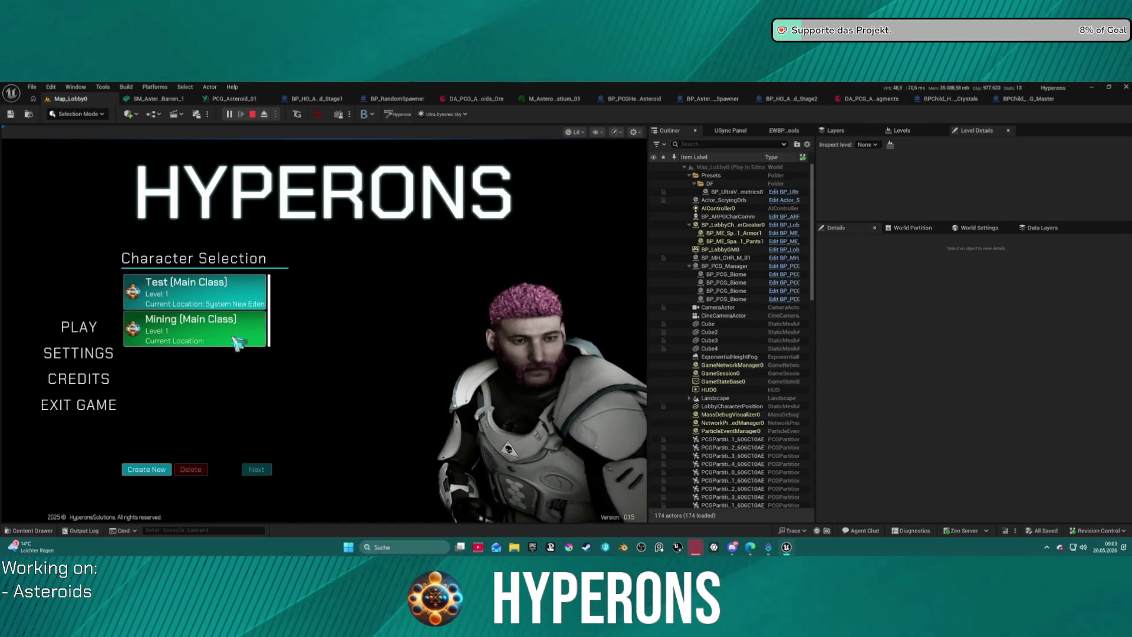
{"action": "double_click", "coordinate": [207, 339]}
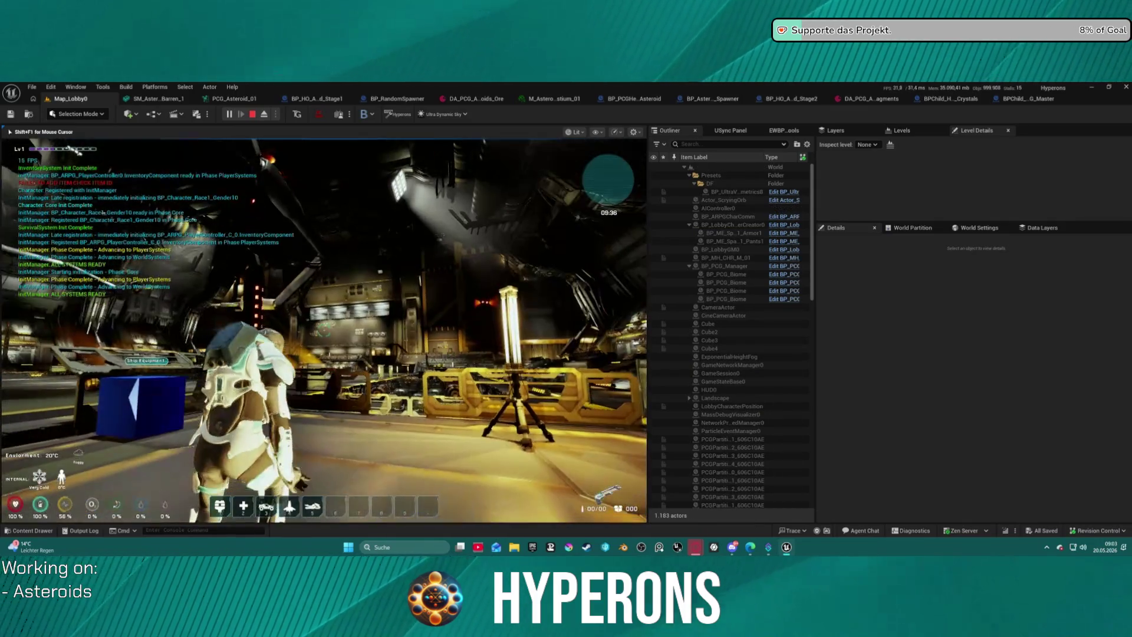
Step: Walk to the ship equipment box and move five ship items into the inventory
{"action": "key", "text": "w"}
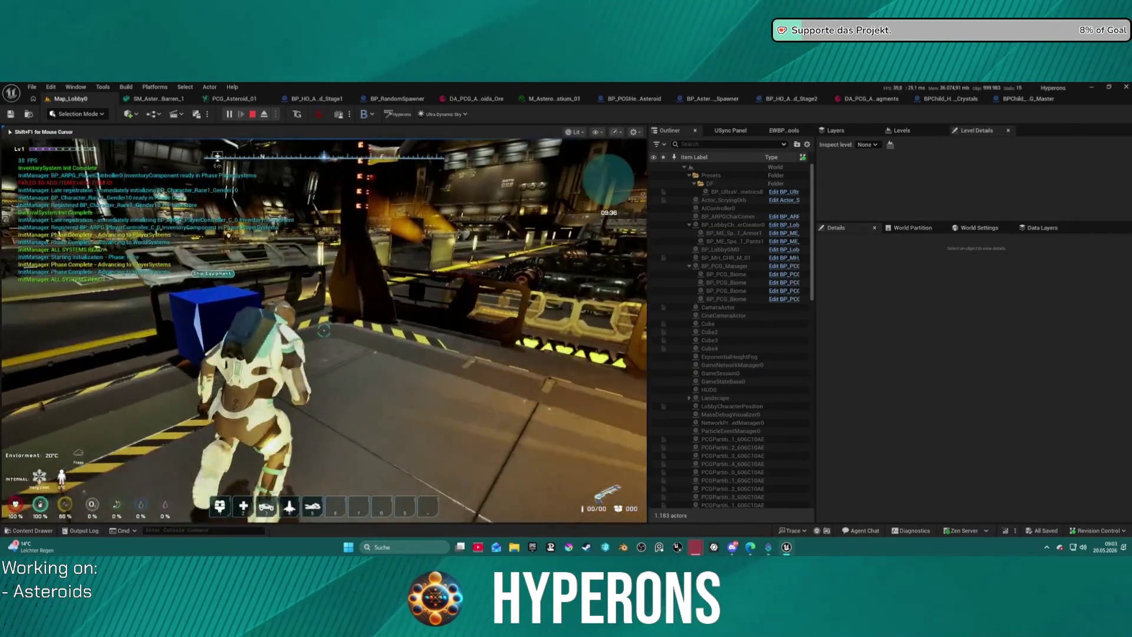
{"action": "key", "text": "w"}
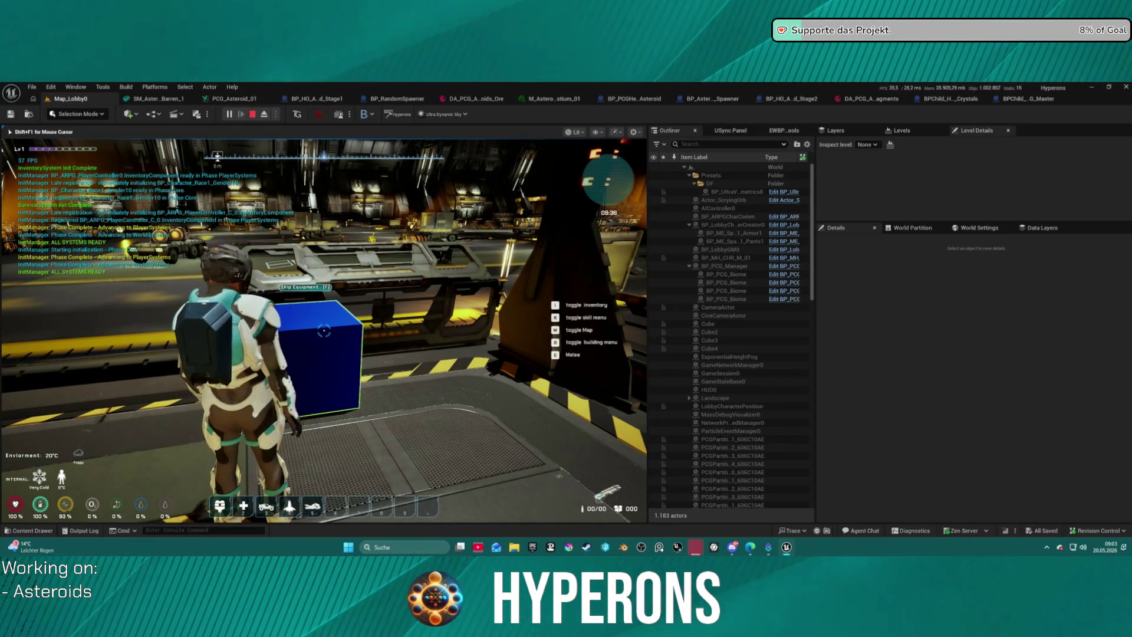
{"action": "key", "text": "f"}
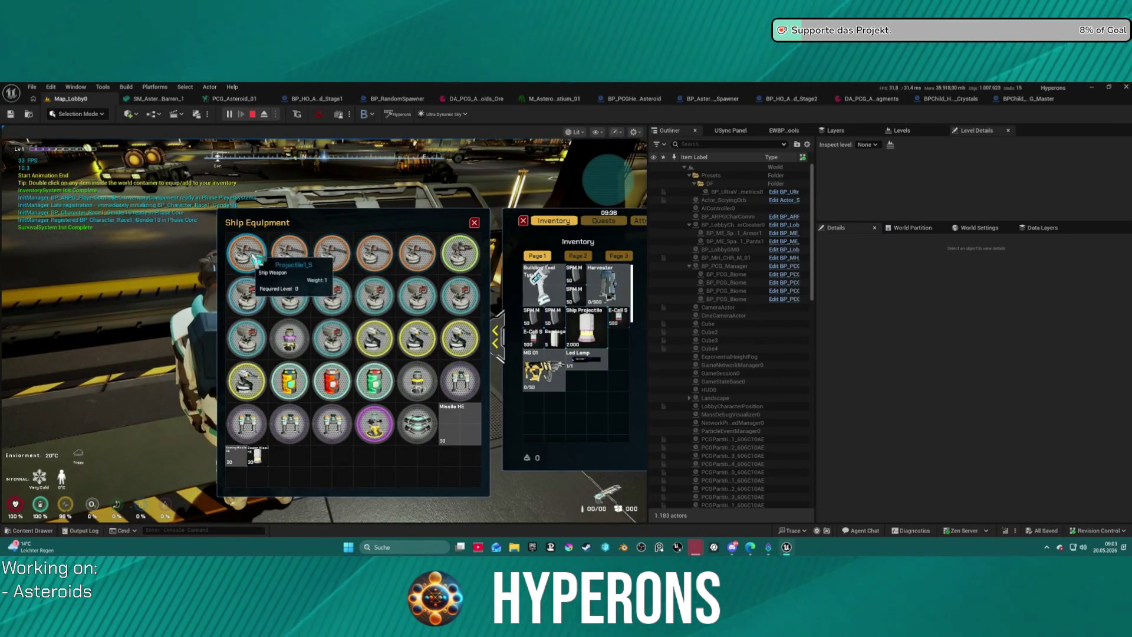
{"action": "double_click", "coordinate": [374, 337]}
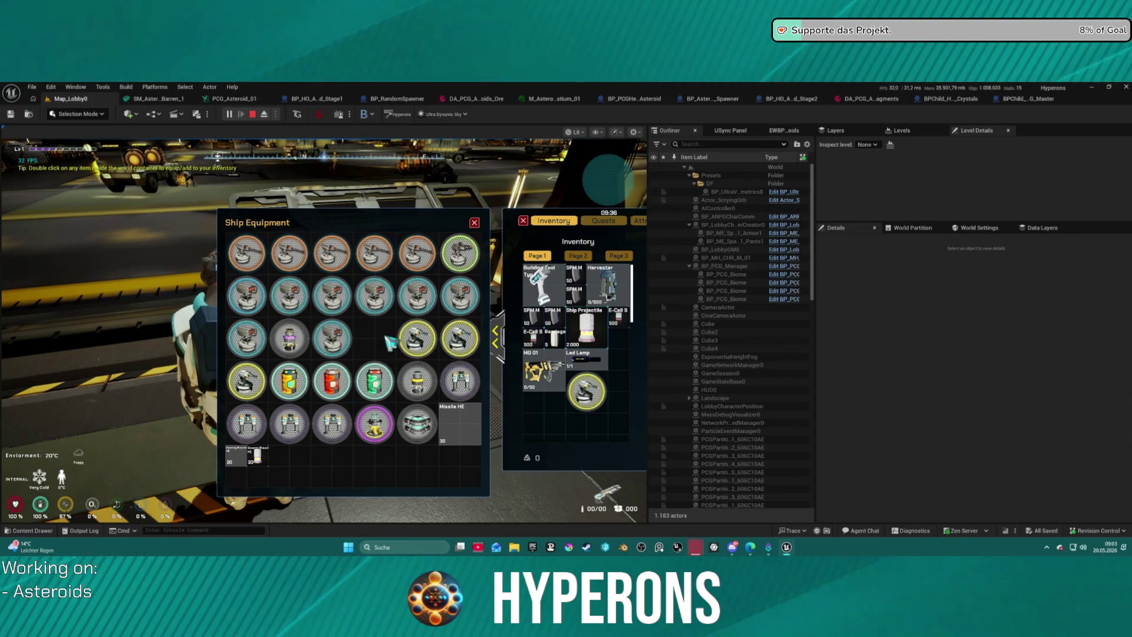
{"action": "double_click", "coordinate": [418, 337]}
{"action": "double_click", "coordinate": [427, 380]}
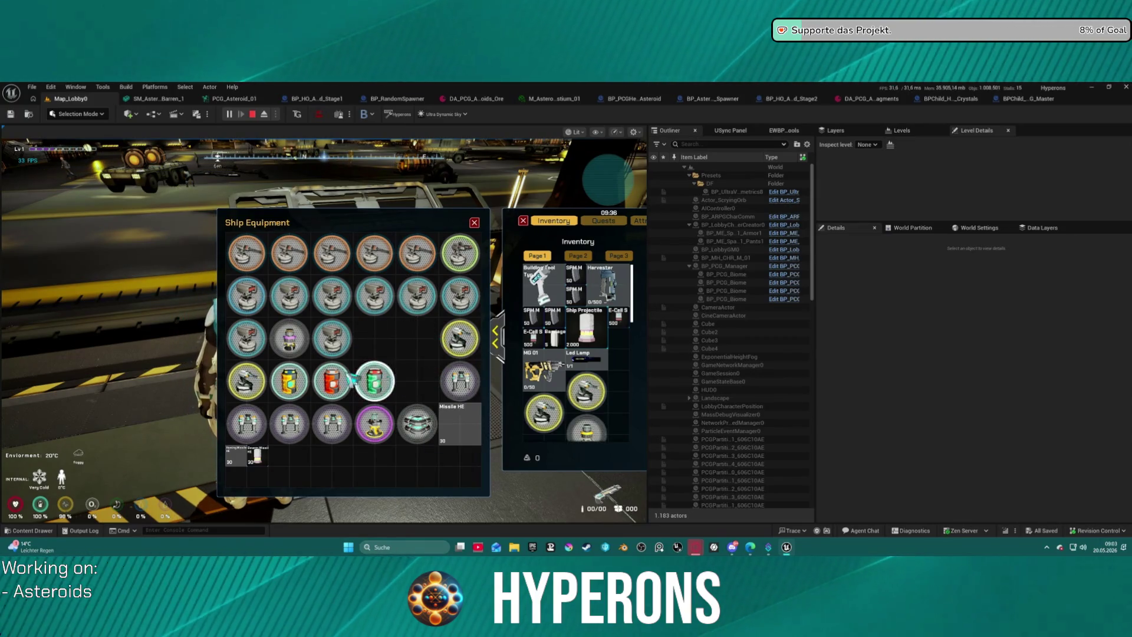
{"action": "double_click", "coordinate": [374, 380]}
{"action": "double_click", "coordinate": [418, 423]}
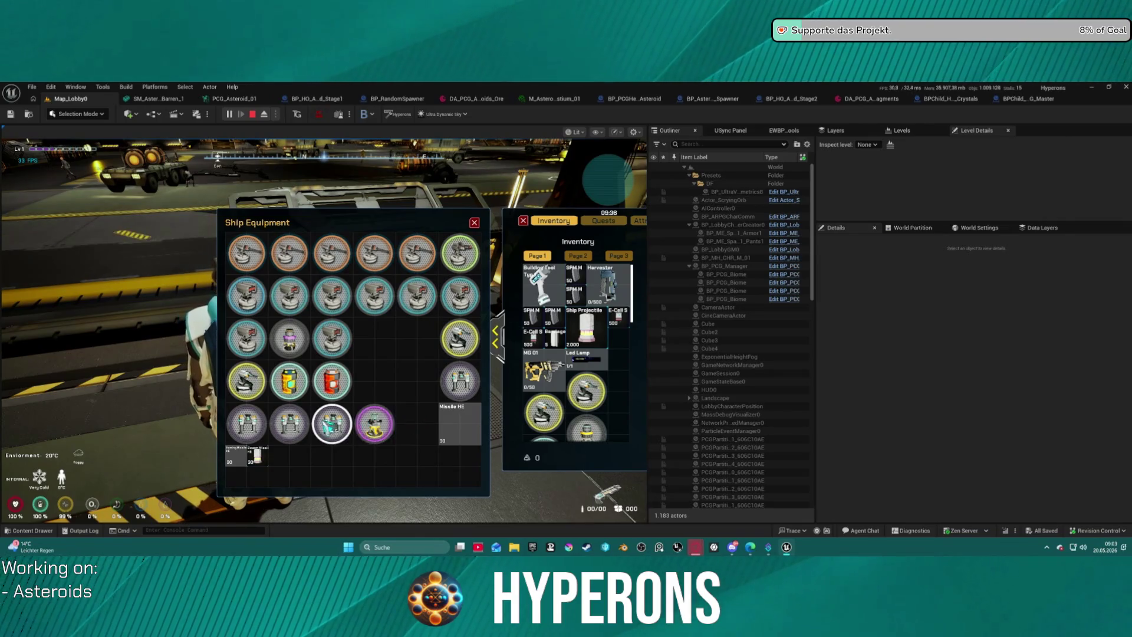
{"action": "left_click", "coordinate": [475, 222]}
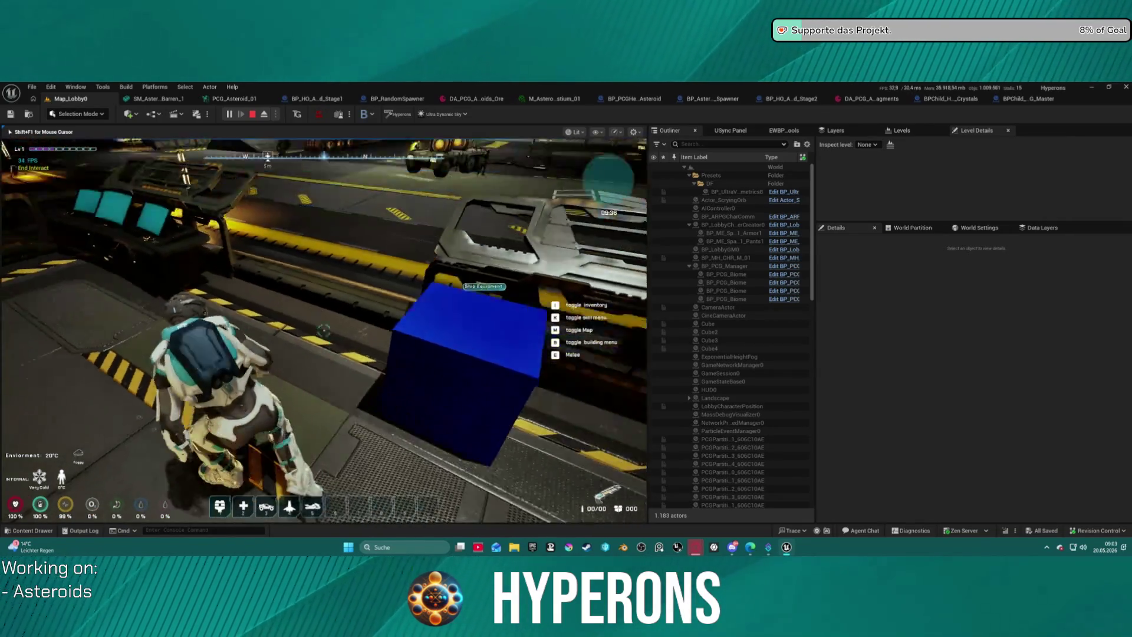
Step: Line up at the ship terminal and open the ship configuration
{"action": "key", "text": "w"}
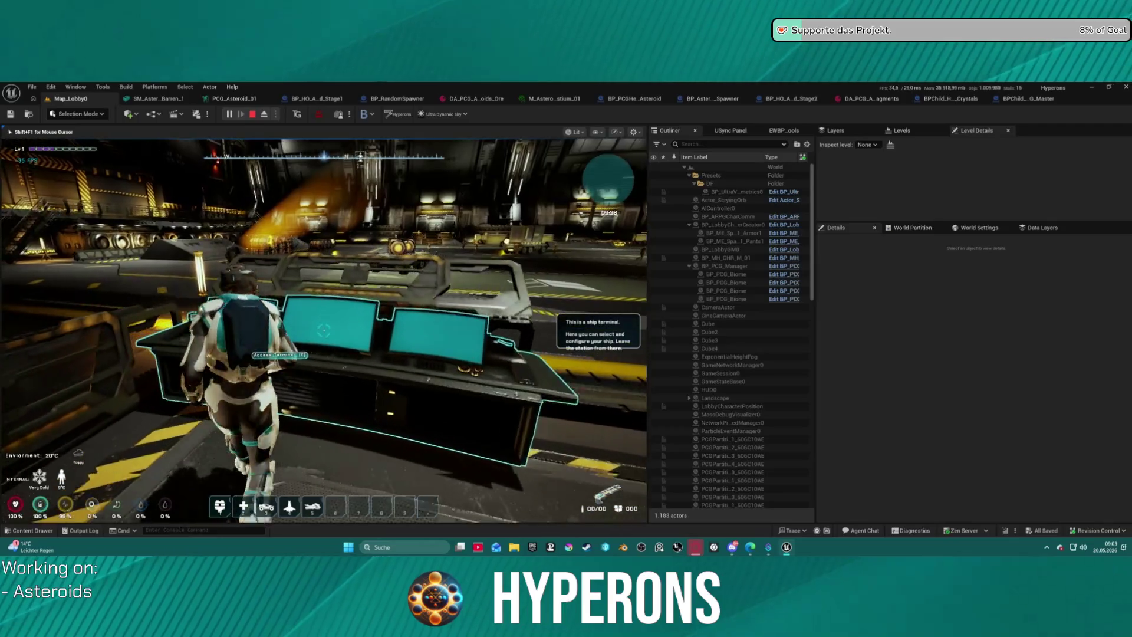
{"action": "key", "text": "s"}
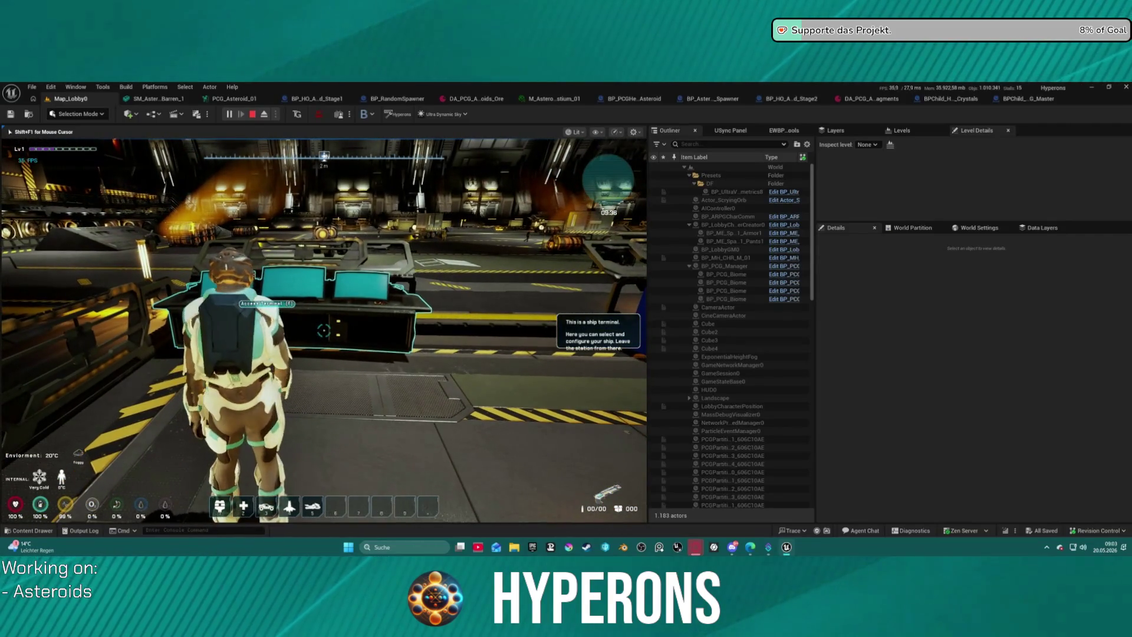
{"action": "key", "text": "w"}
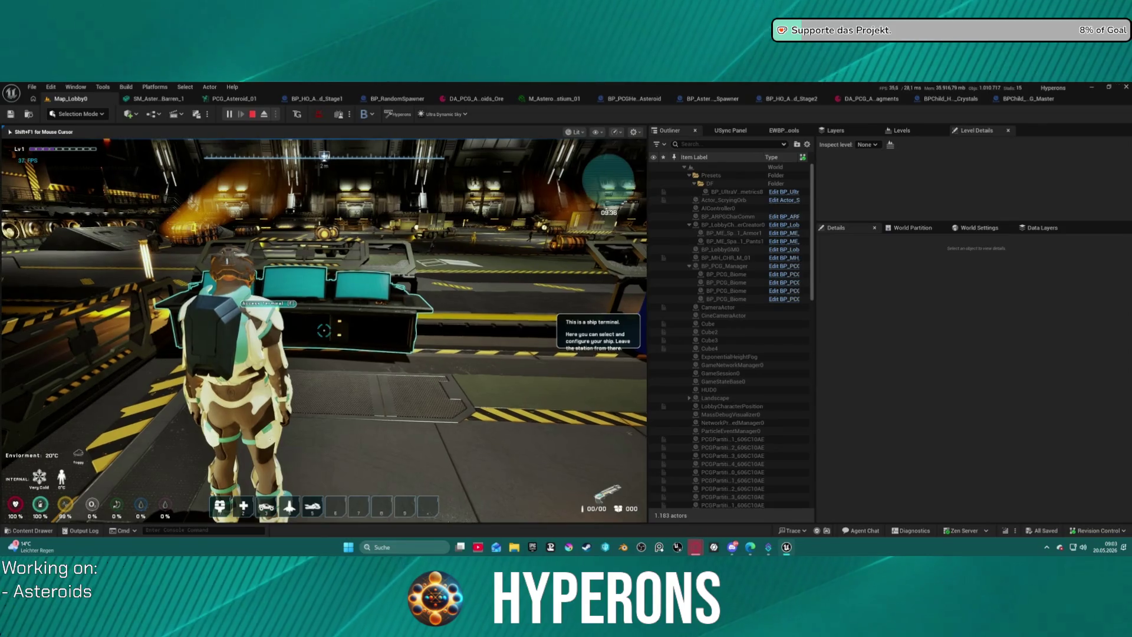
{"action": "key", "text": "d"}
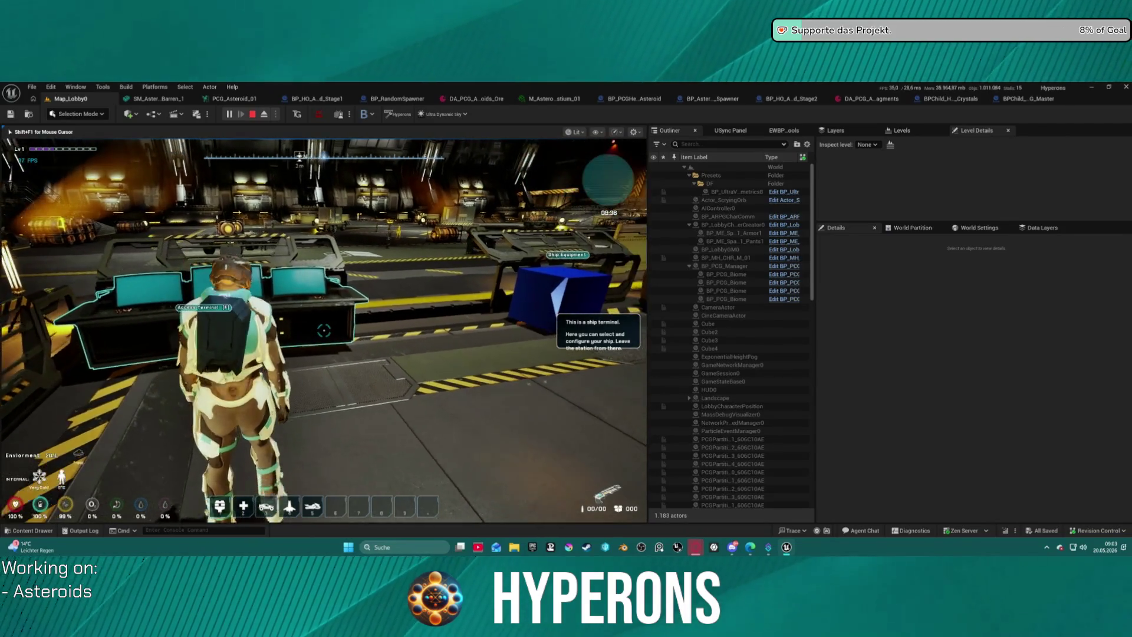
{"action": "key", "text": "a"}
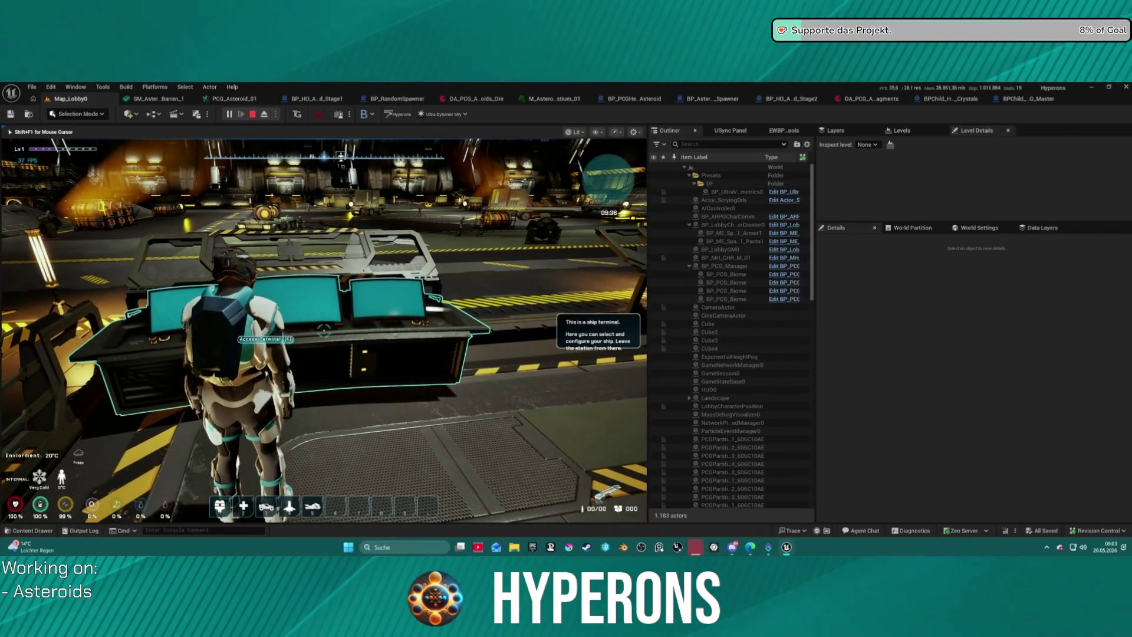
{"action": "key", "text": "e"}
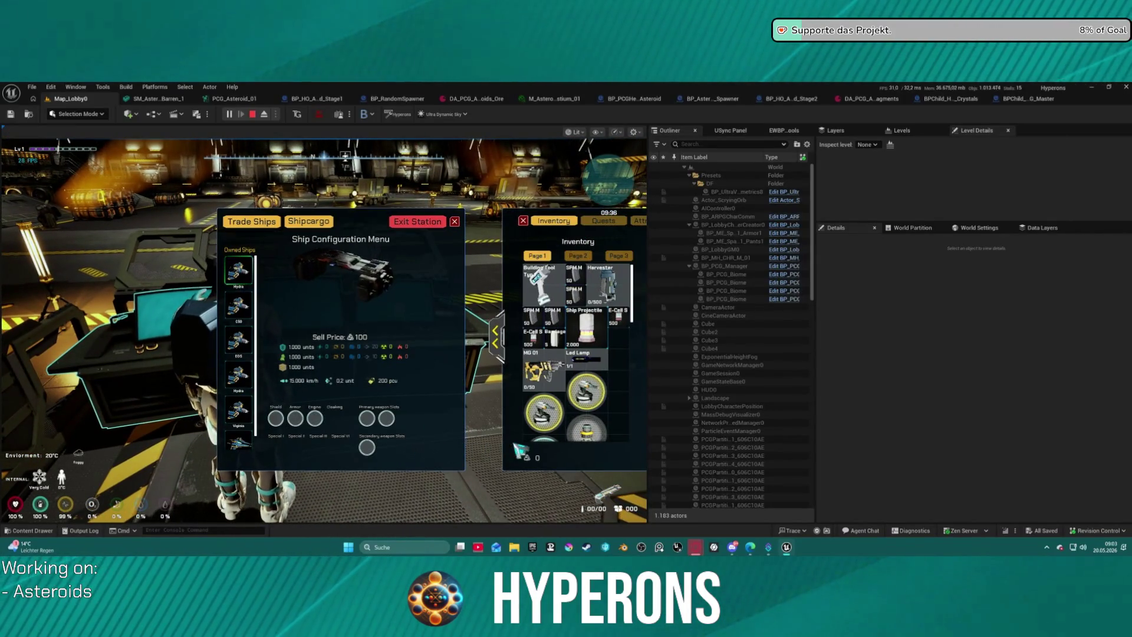
Step: Fit two primary weapons, an engine, a shield and armor to the ship
{"action": "left_click", "coordinate": [585, 391]}
{"action": "left_click", "coordinate": [543, 413]}
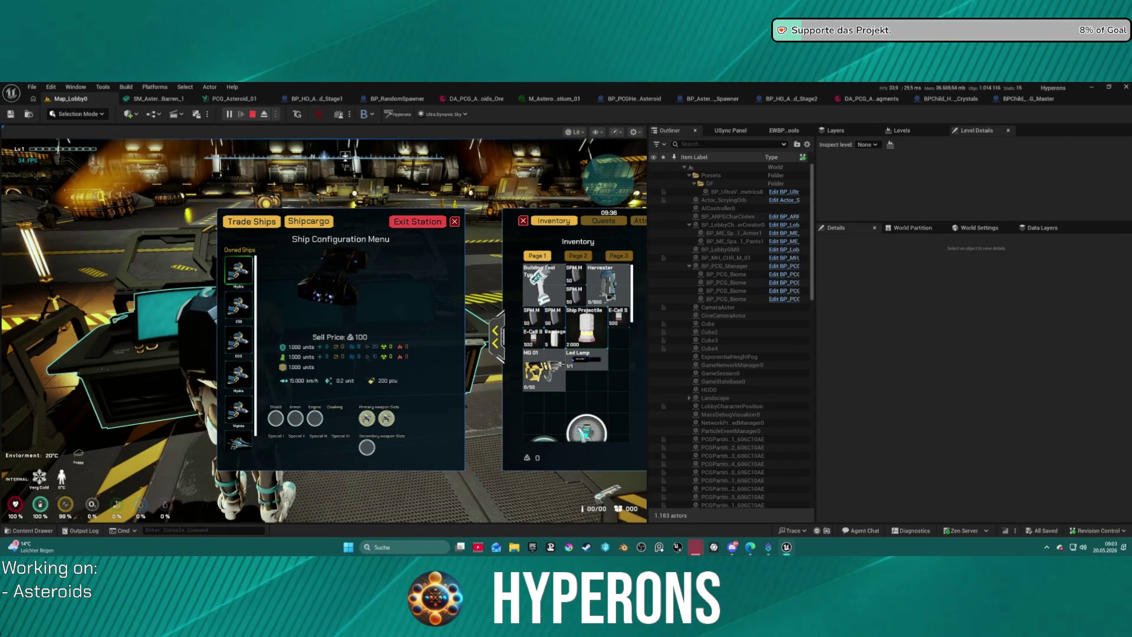
{"action": "scroll", "coordinate": [586, 433], "scroll_direction": "down", "scroll_amount": 1}
{"action": "left_click", "coordinate": [595, 402]}
{"action": "left_click", "coordinate": [565, 425]}
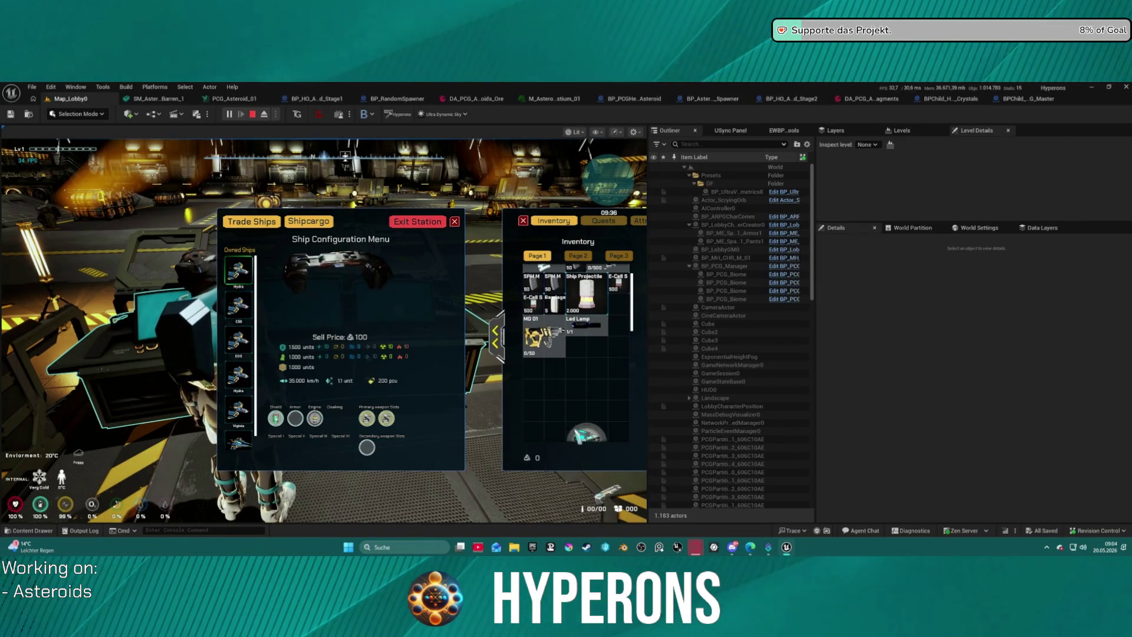
{"action": "left_click", "coordinate": [573, 428]}
{"action": "scroll", "coordinate": [573, 428], "scroll_direction": "down", "scroll_amount": 1}
{"action": "scroll", "coordinate": [570, 425], "scroll_direction": "down", "scroll_amount": 2}
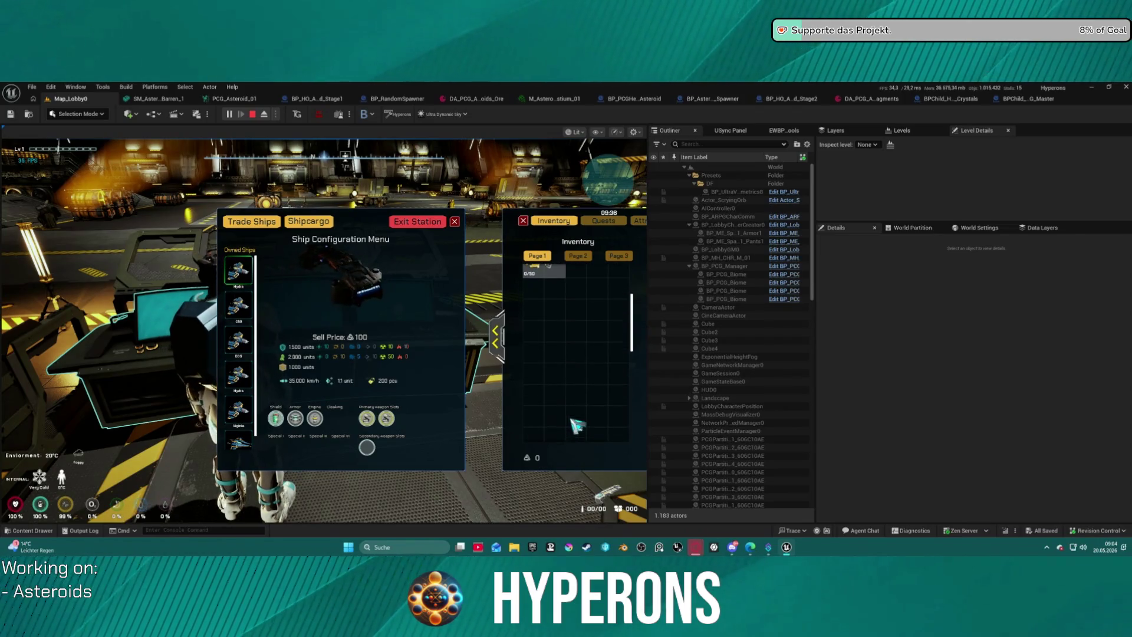
{"action": "scroll", "coordinate": [591, 395], "scroll_direction": "up", "scroll_amount": 5}
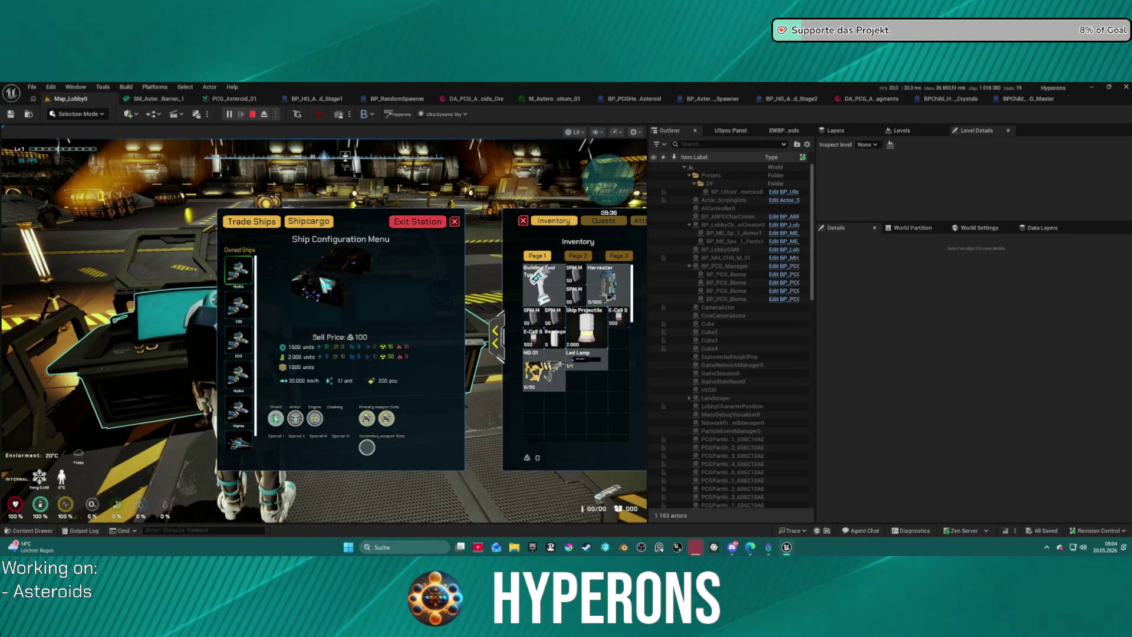
Step: Check the Hydra's cargo hold, then request to leave New Berlin station
{"action": "left_click", "coordinate": [330, 223]}
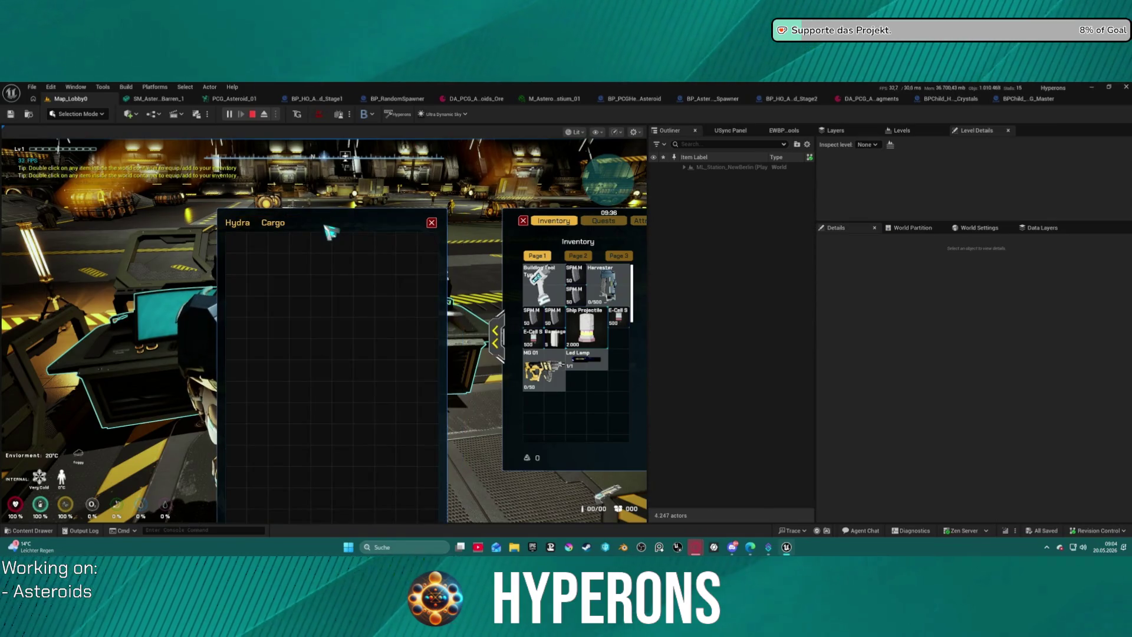
{"action": "left_click", "coordinate": [432, 223]}
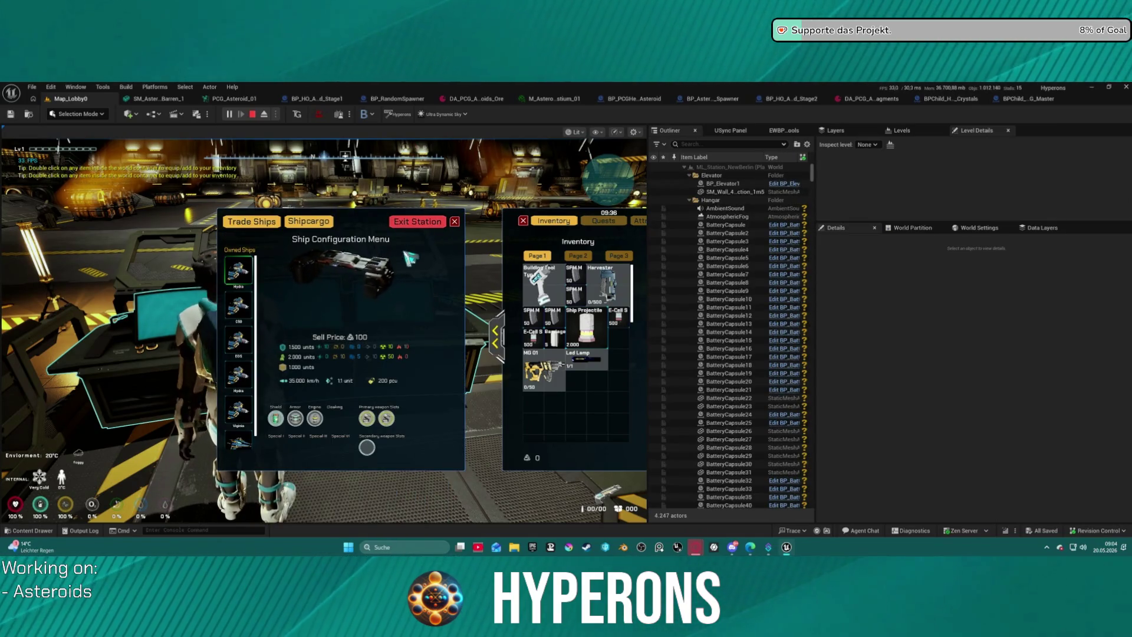
{"action": "left_click", "coordinate": [422, 224]}
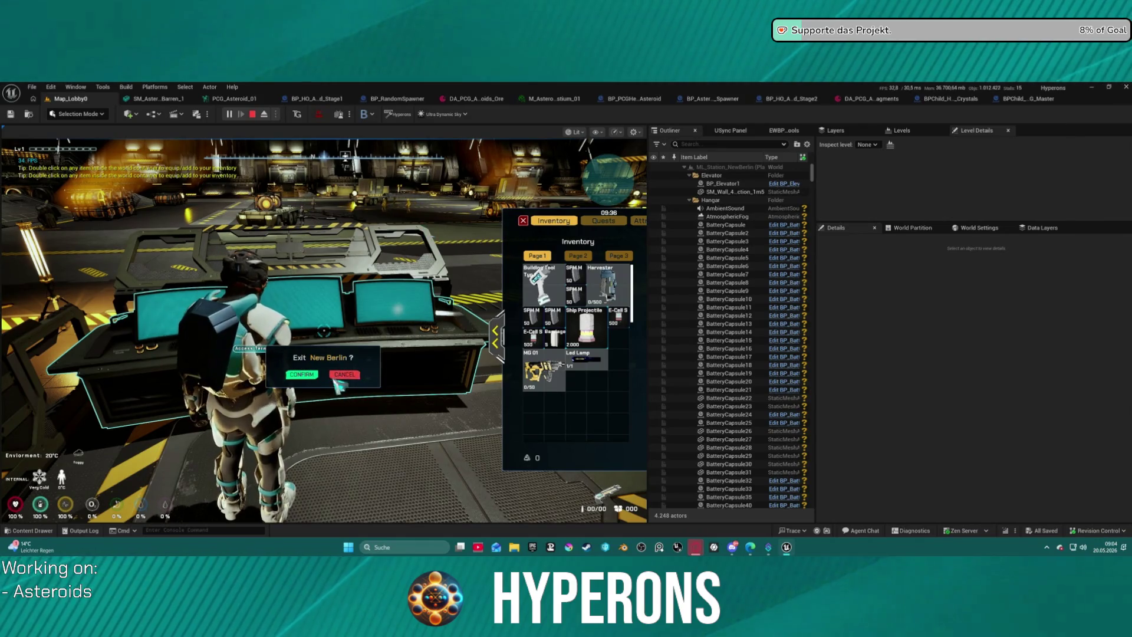
Step: Confirm leaving New Berlin, then save the game from the pause menu
{"action": "left_click", "coordinate": [306, 375]}
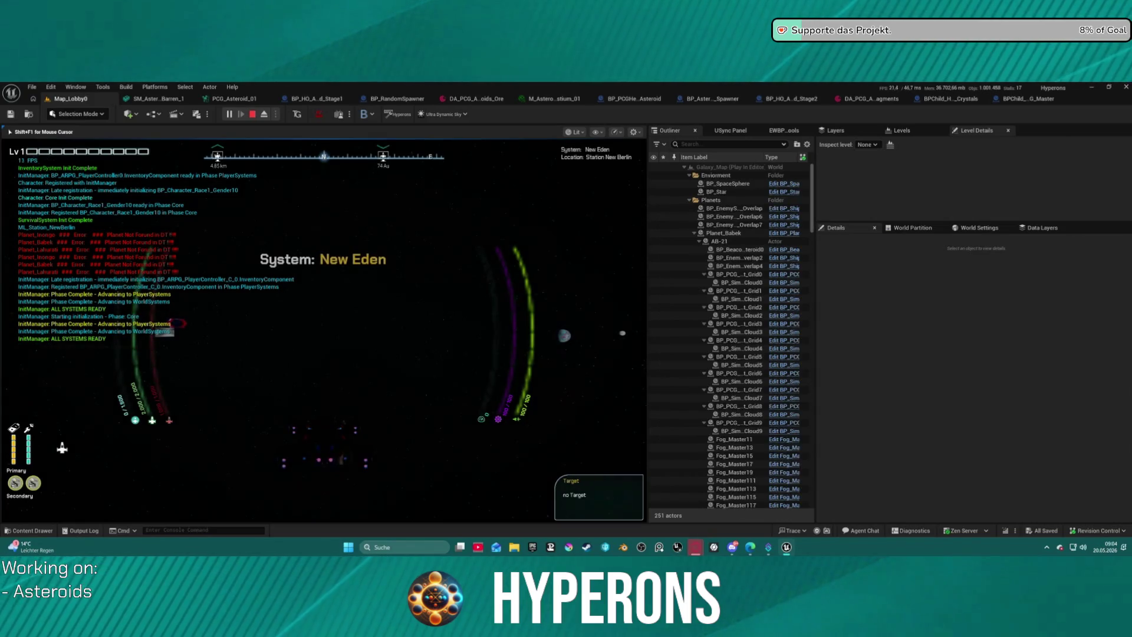
{"action": "key", "text": "Escape"}
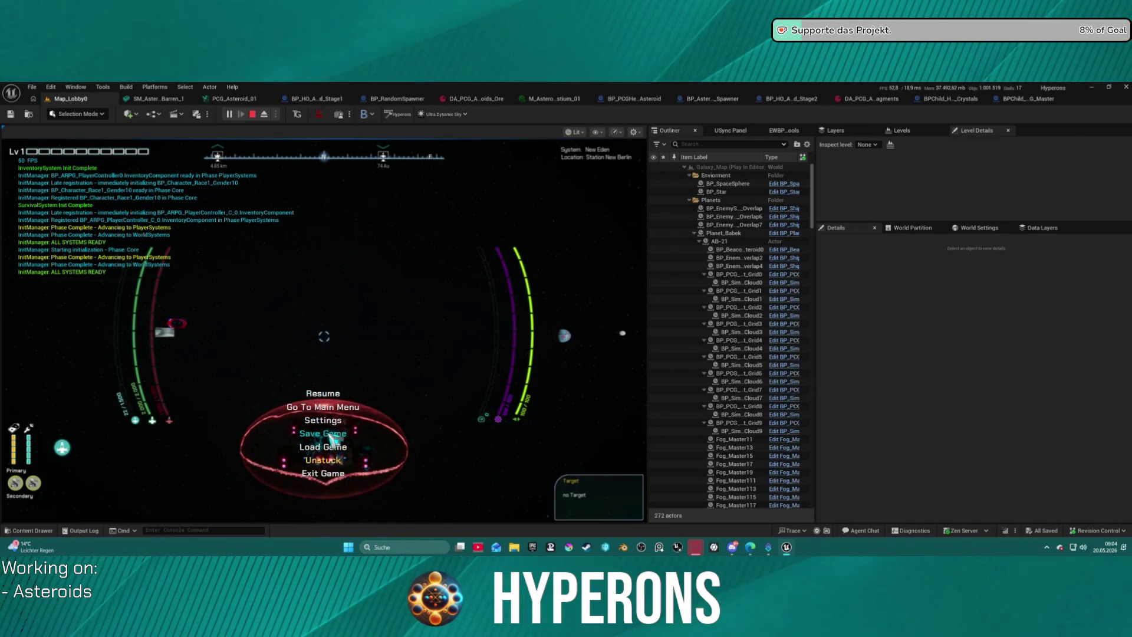
{"action": "left_click", "coordinate": [332, 437]}
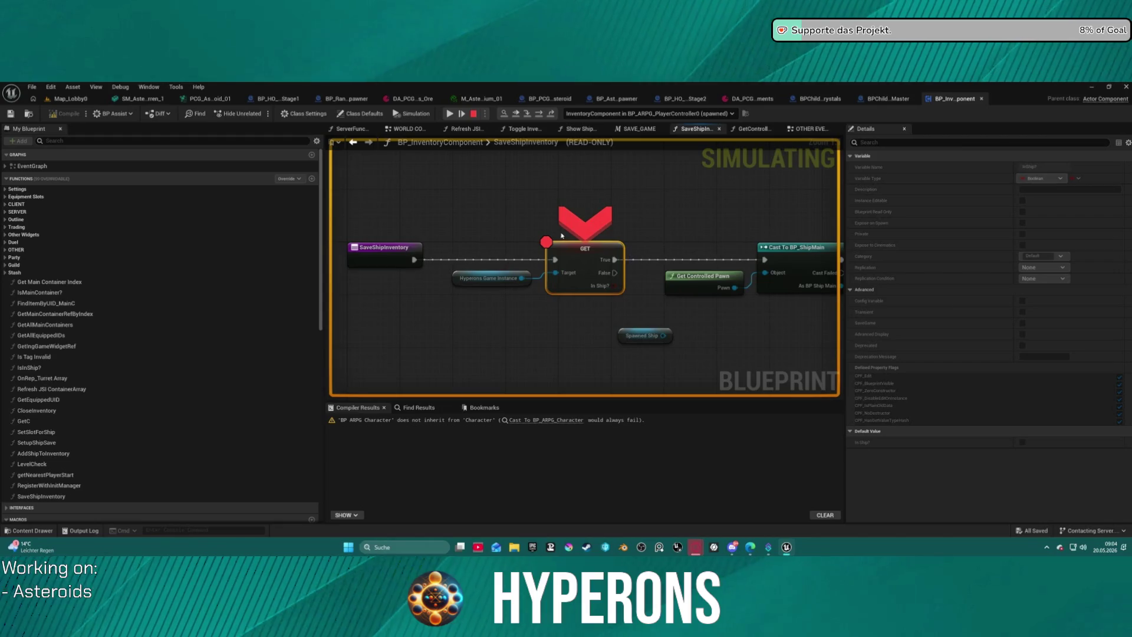
Step: Resume Blueprint execution past the SaveShipInventory breakpoint
{"action": "left_click", "coordinate": [449, 114]}
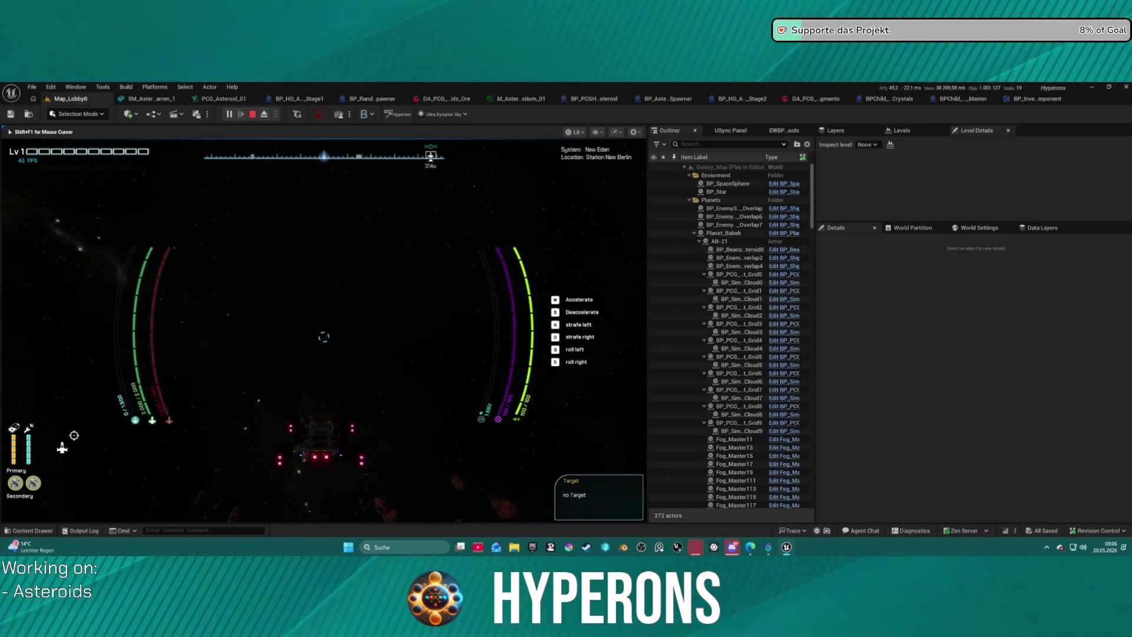
Step: Open the ship's cargo and inventory, then close it again
{"action": "key", "text": "i"}
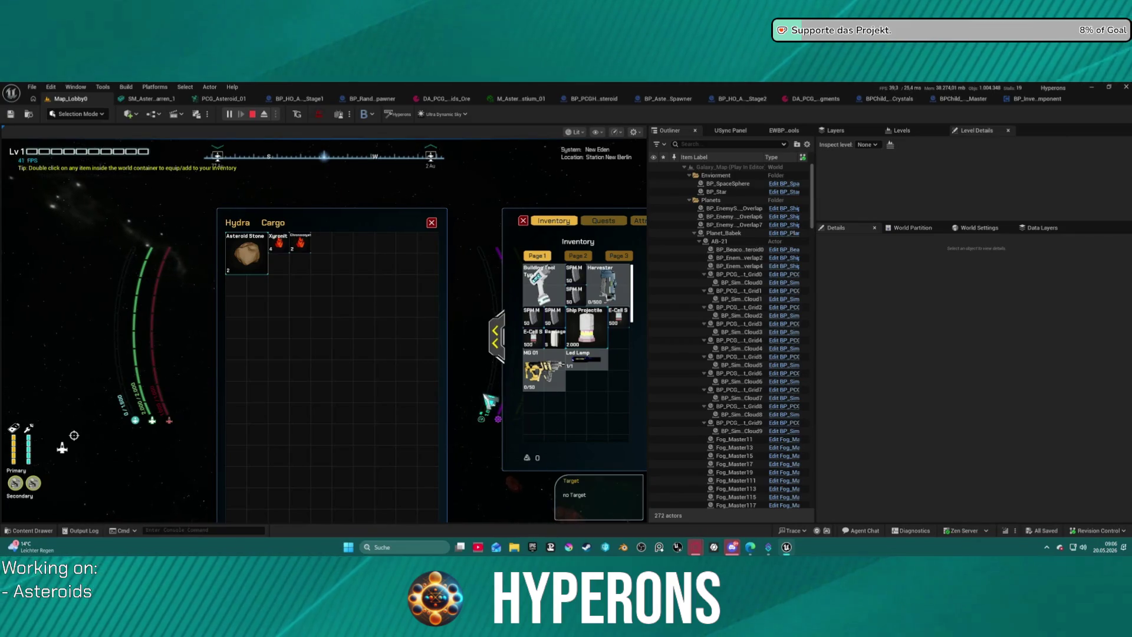
{"action": "mouse_move", "coordinate": [310, 251]}
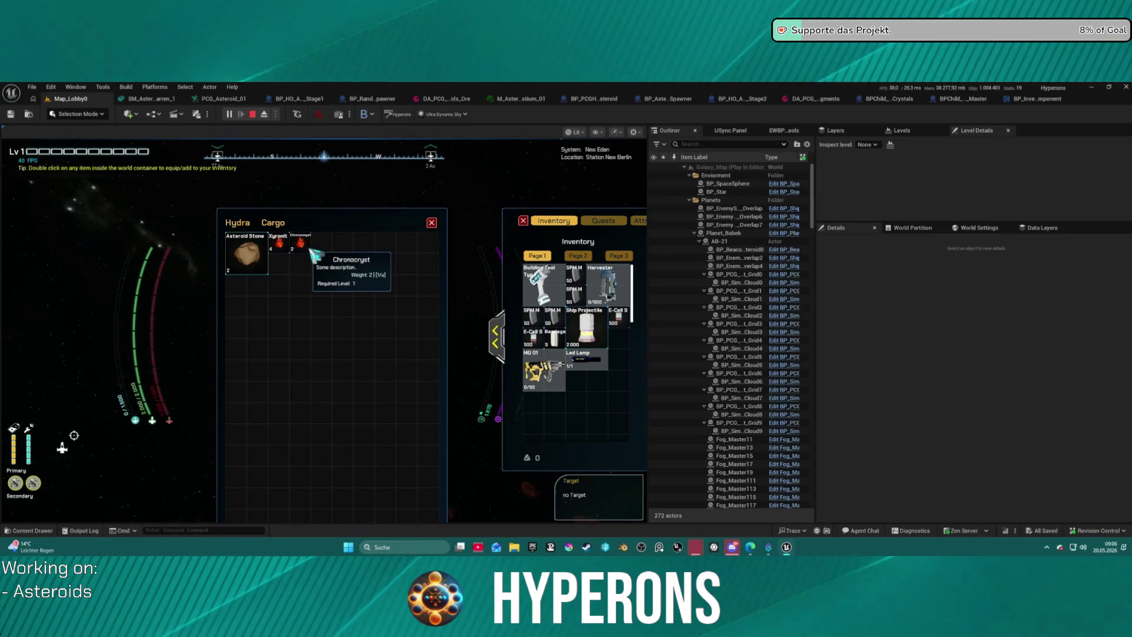
{"action": "left_click", "coordinate": [432, 222]}
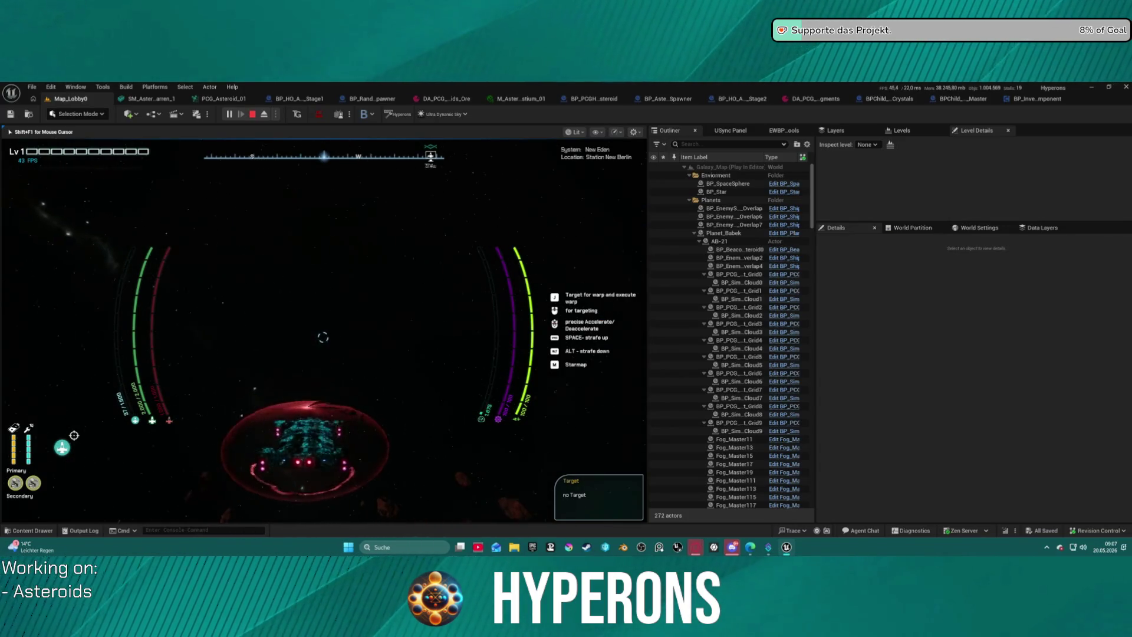
Step: Steer the ship toward the nearby asteroid and switch the camera view
{"action": "key", "text": "d"}
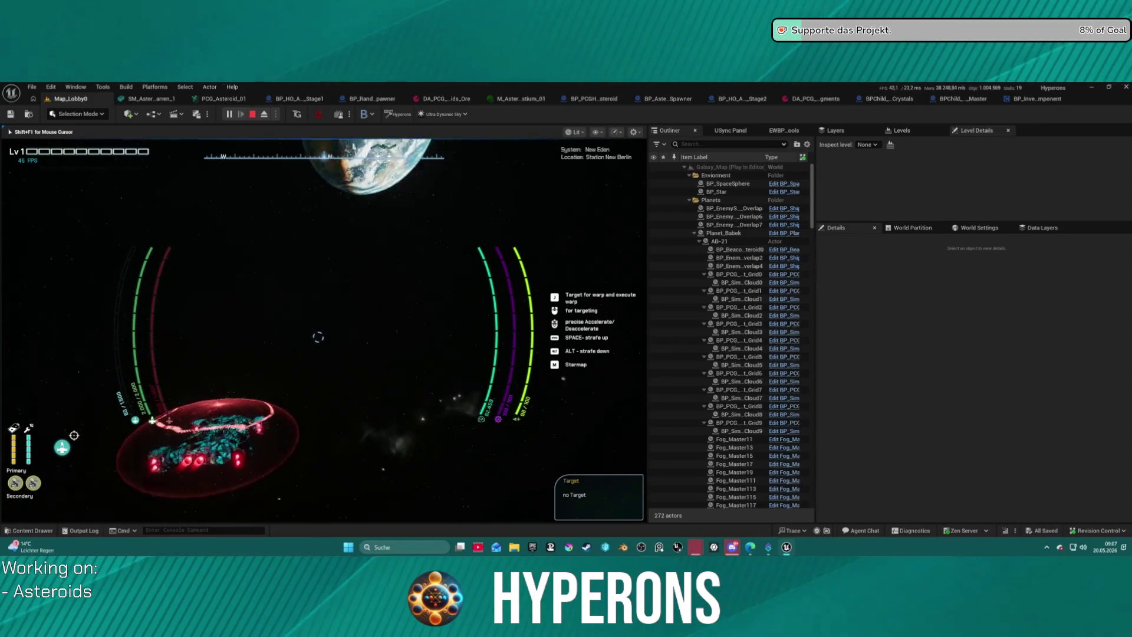
{"action": "key", "text": "d"}
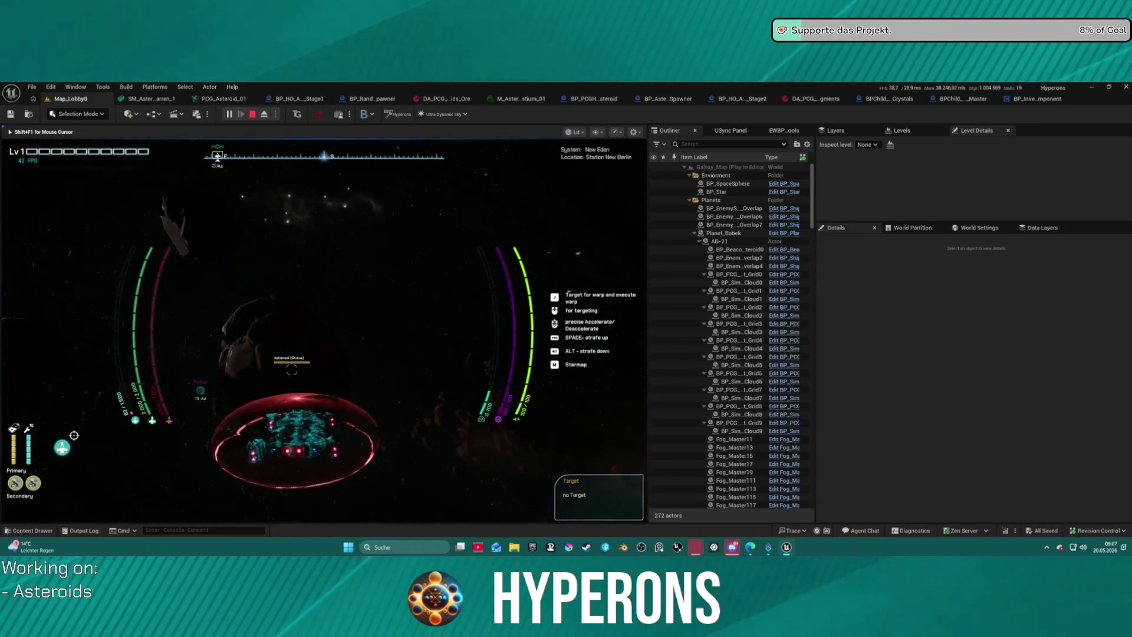
{"action": "key", "text": "w"}
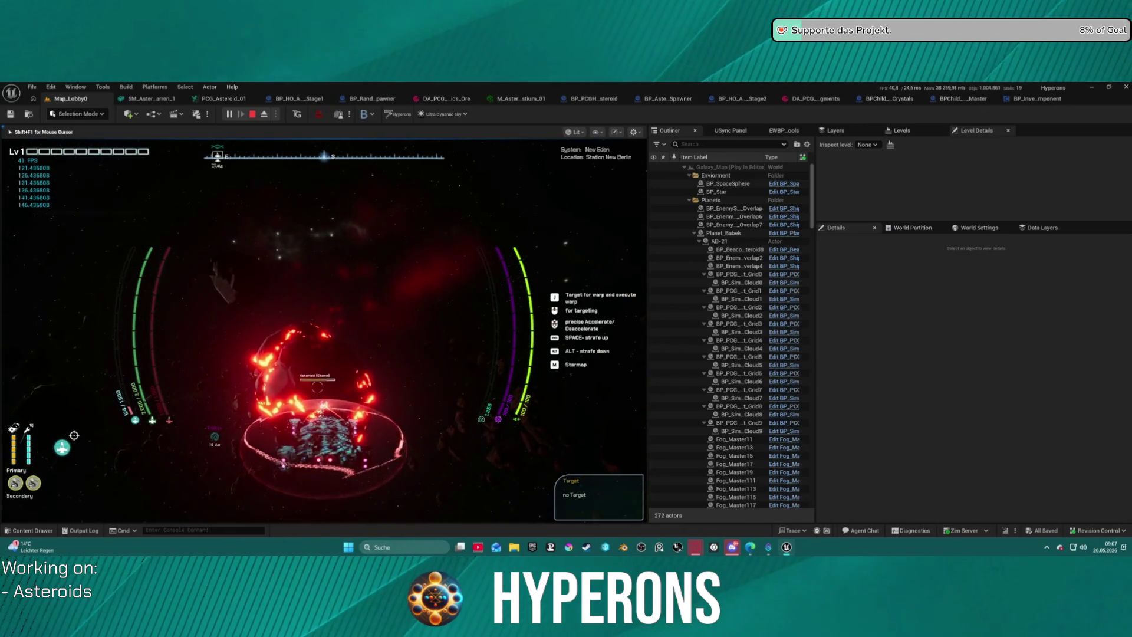
{"action": "key", "text": "a"}
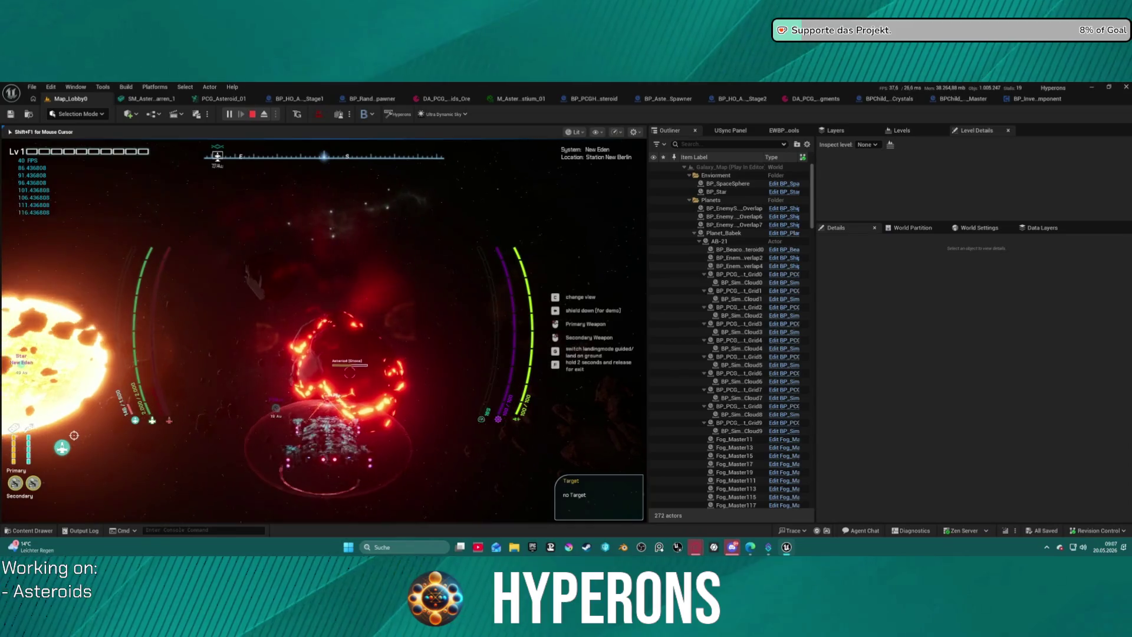
{"action": "key", "text": "d"}
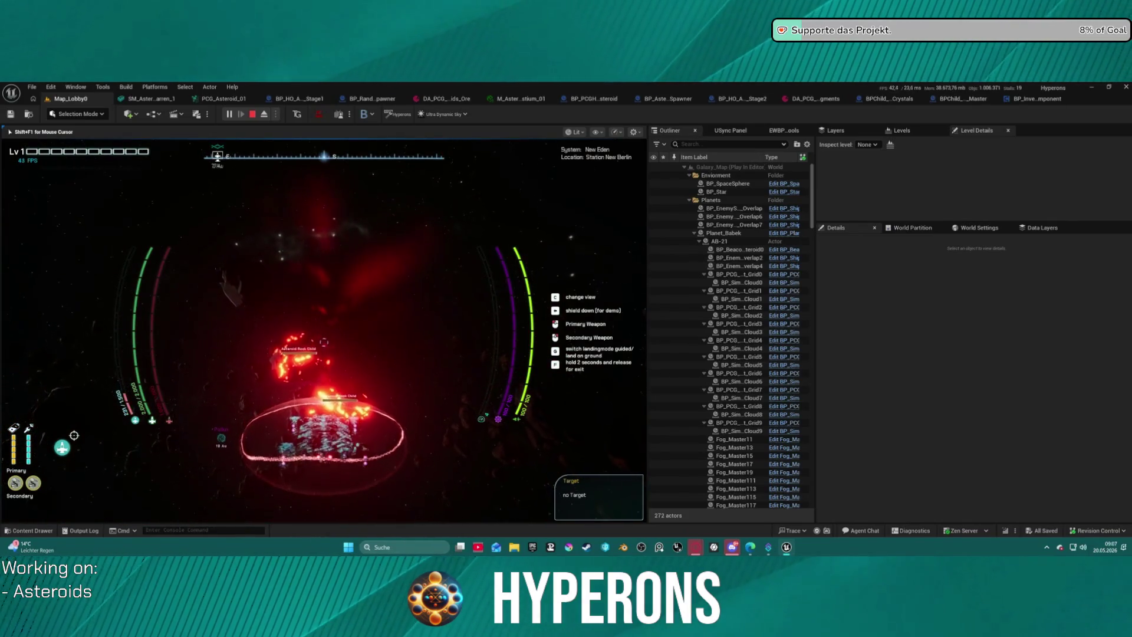
{"action": "key", "text": "c"}
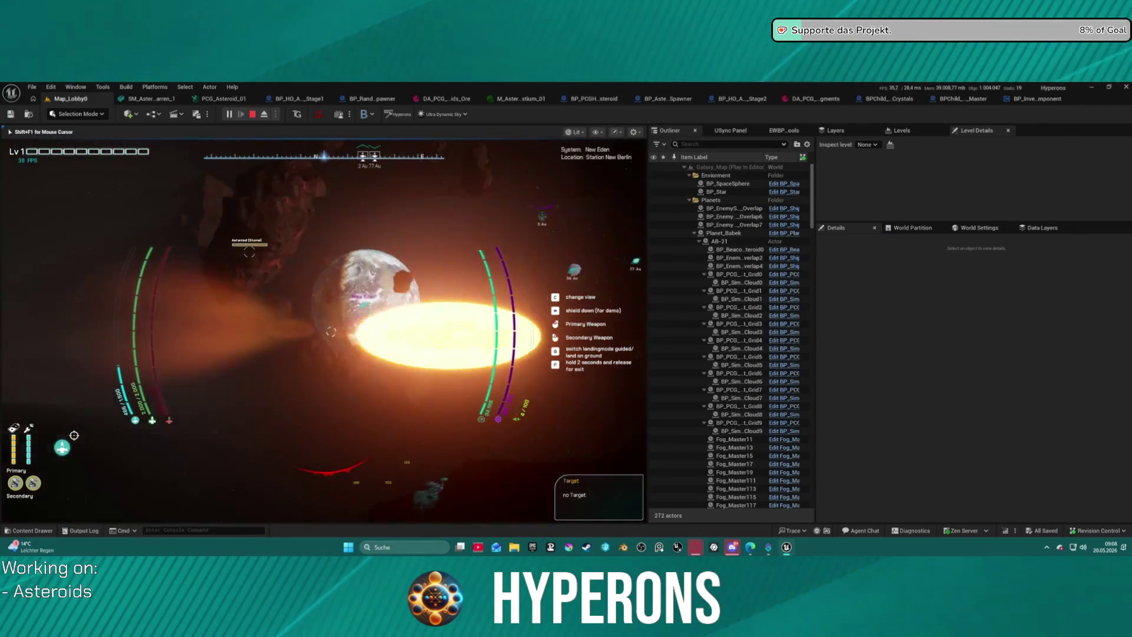
Step: Stop the flight play session to return to editing Map_Lobby0
{"action": "key", "text": "Escape"}
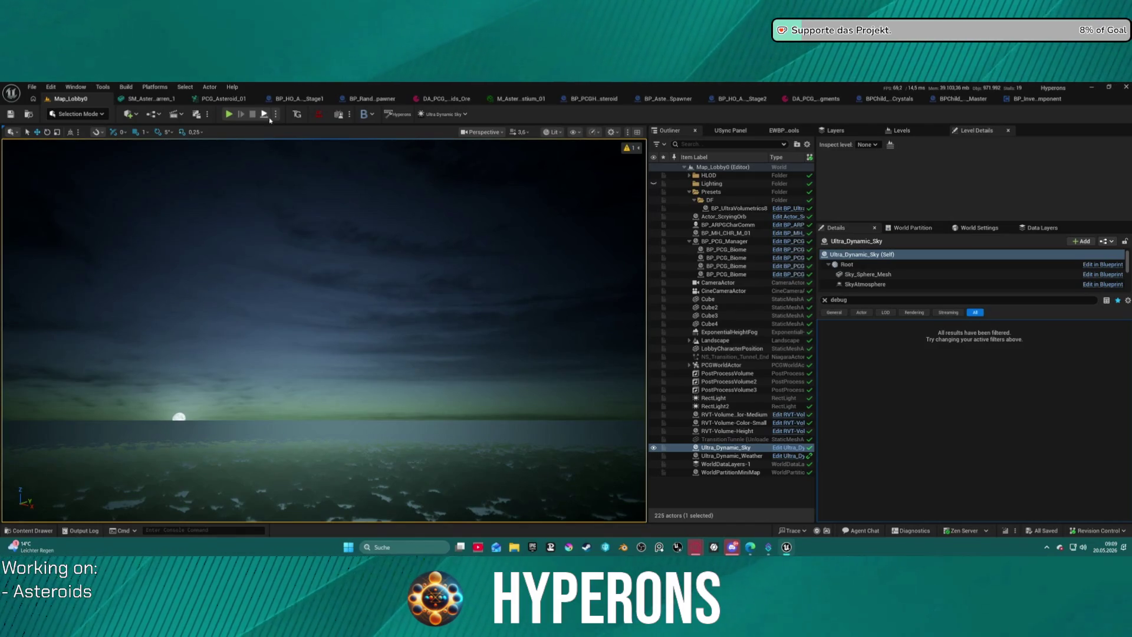
Step: Inspect BP_HO_Asteroid_Stage1's BP_NameVisibility settings and class defaults, then switch to BPChild_HO_Main_Crystals
{"action": "left_click", "coordinate": [301, 99]}
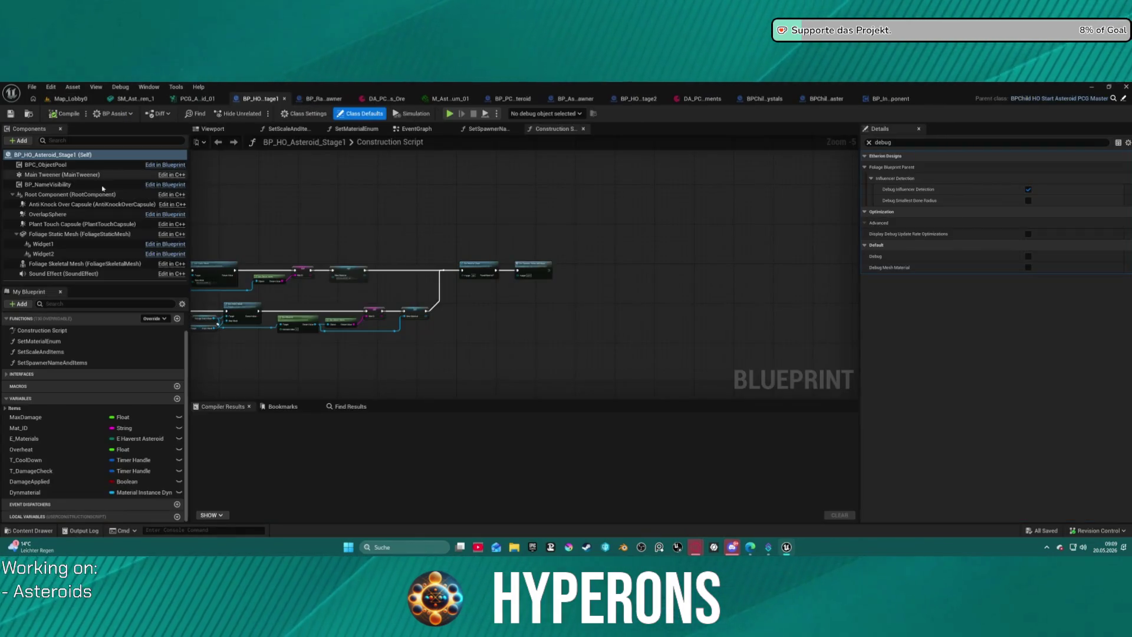
{"action": "left_click", "coordinate": [59, 185]}
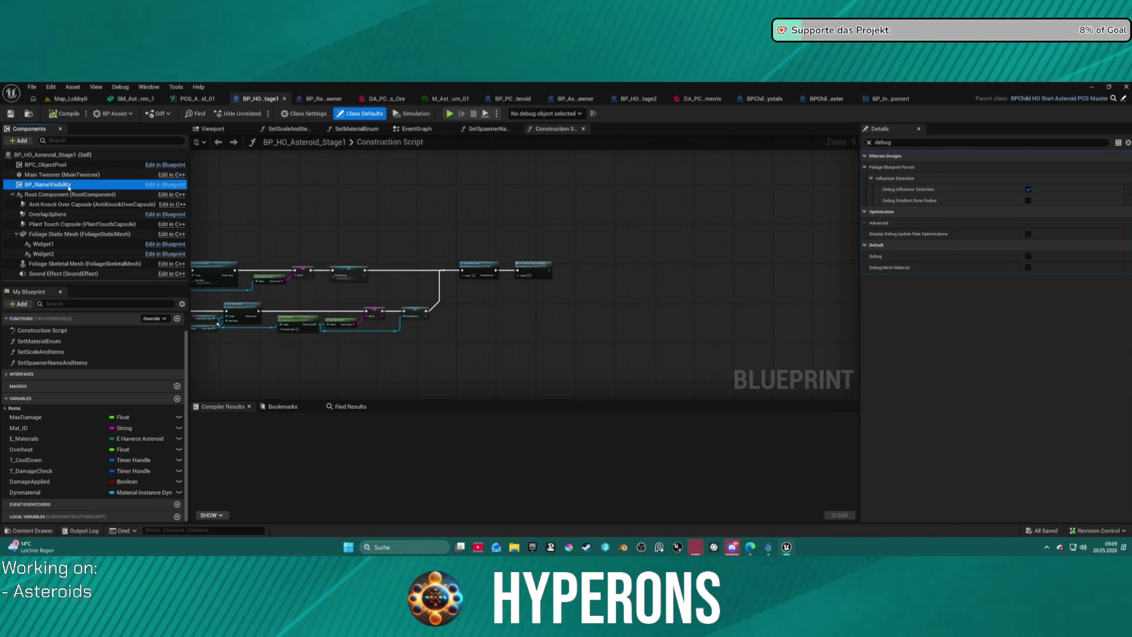
{"action": "left_click", "coordinate": [868, 142]}
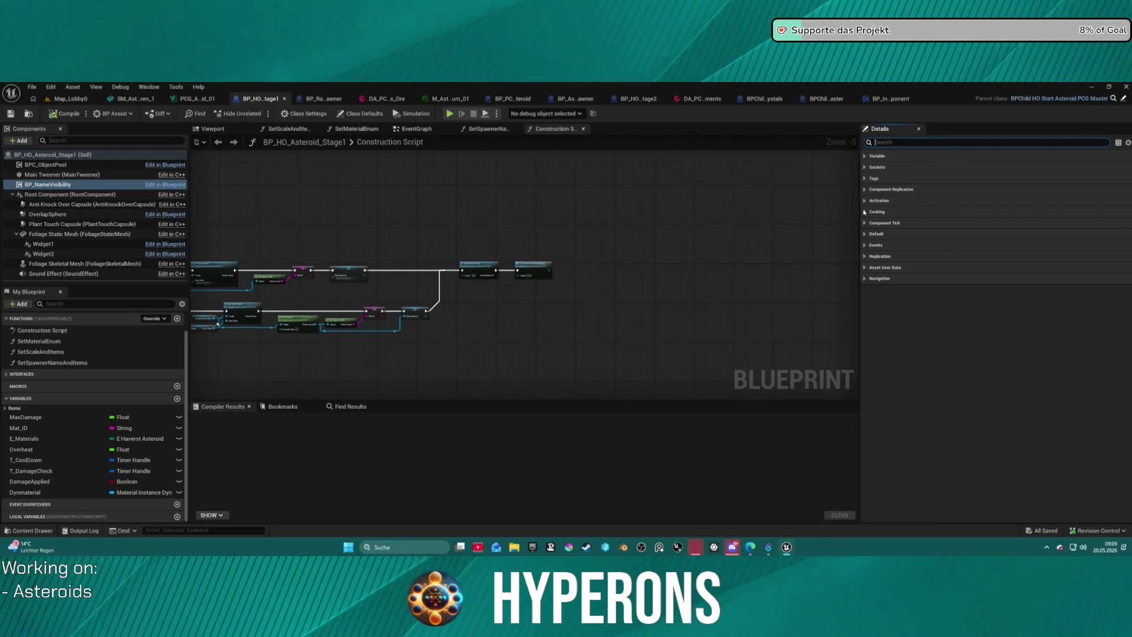
{"action": "left_click", "coordinate": [360, 113]}
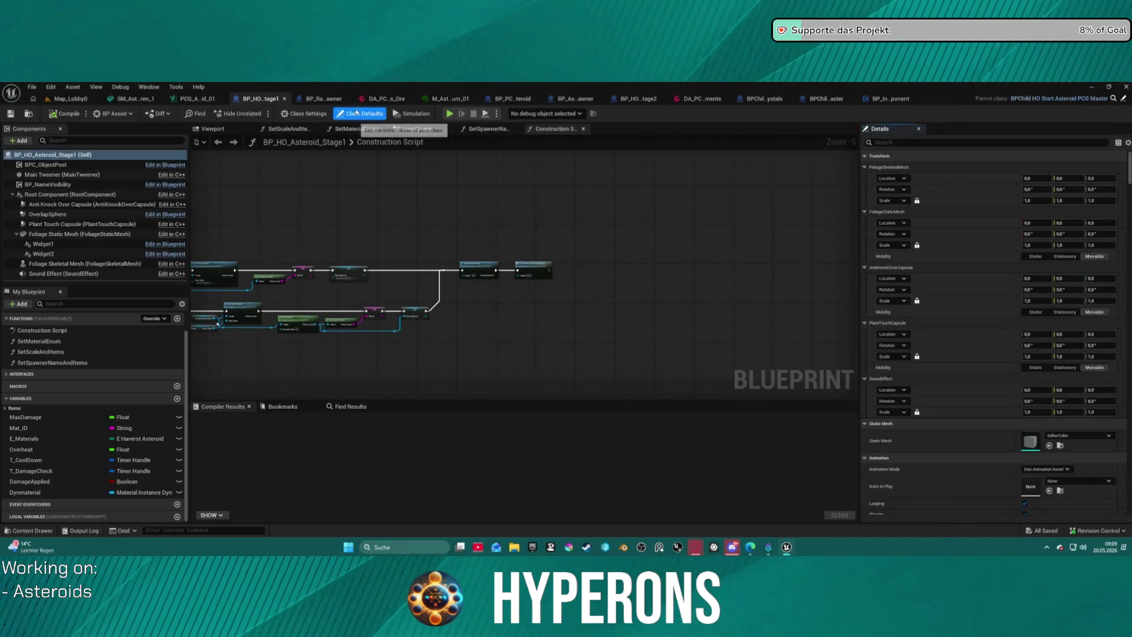
{"action": "left_click", "coordinate": [106, 184]}
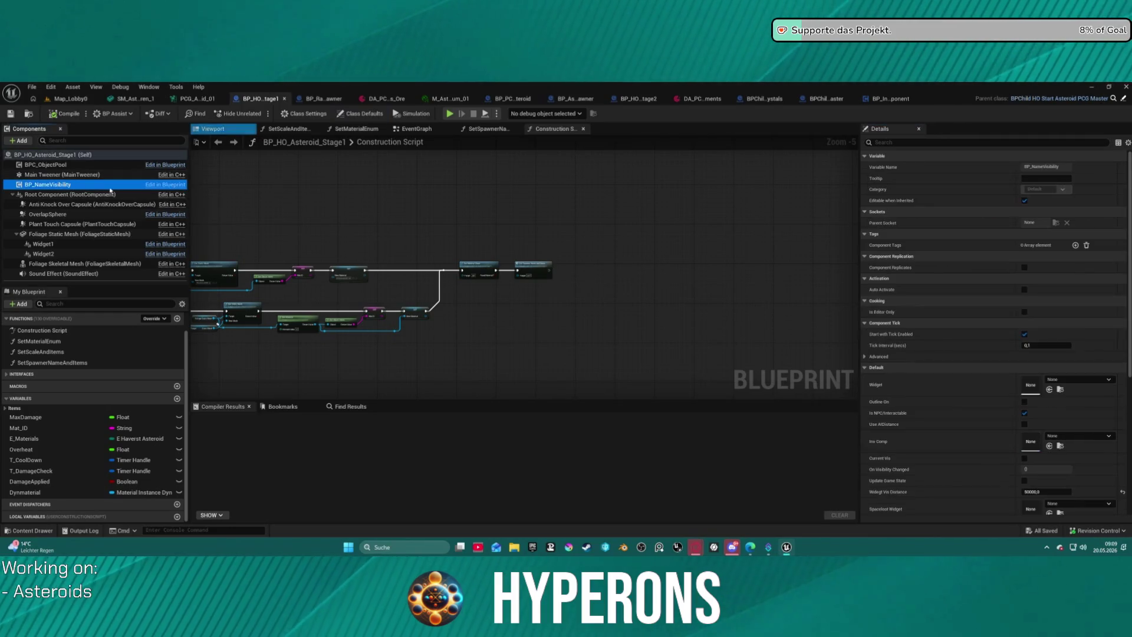
{"action": "scroll", "coordinate": [991, 279], "scroll_direction": "down", "scroll_amount": 5}
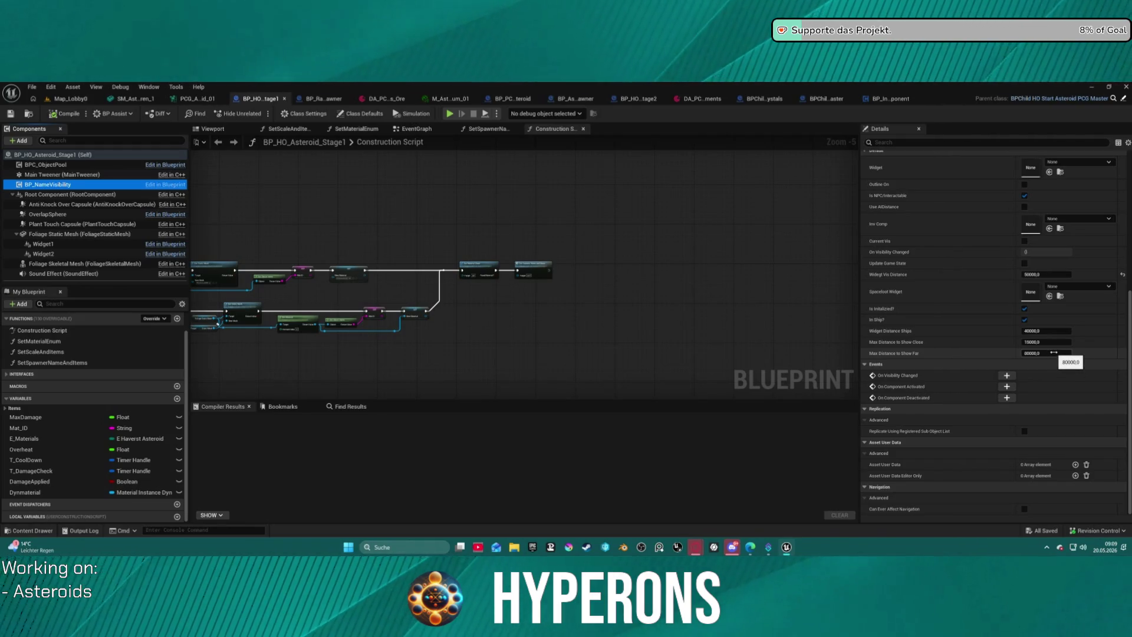
{"action": "left_click", "coordinate": [767, 99]}
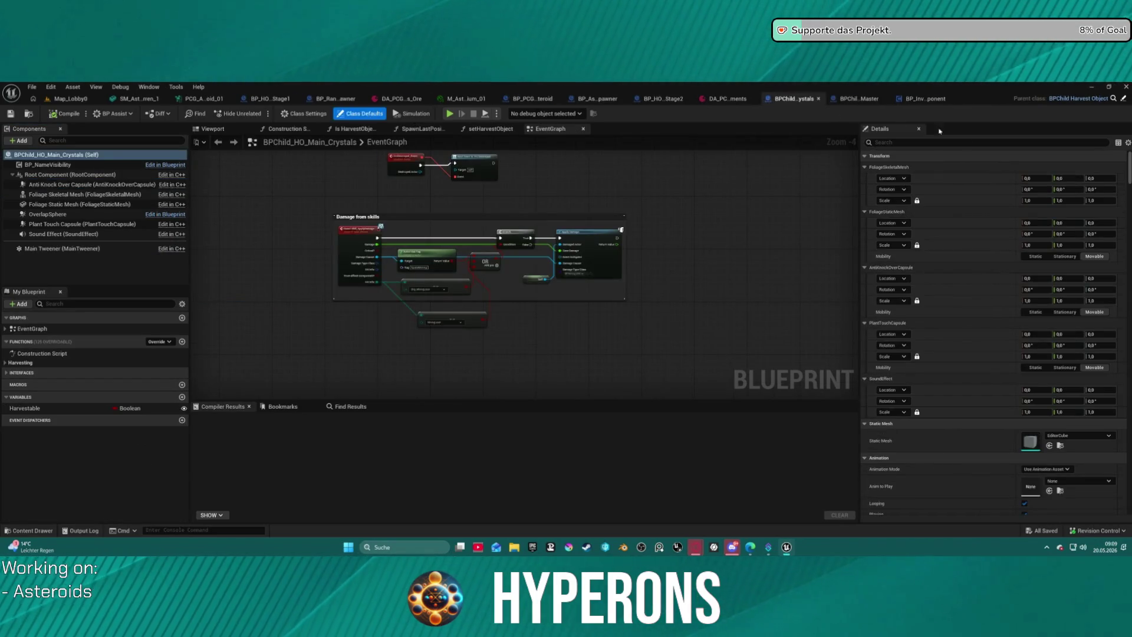
Step: Set Widget Distance Ships on the crystals' BP_NameVisibility component to 75000
{"action": "left_click", "coordinate": [47, 165]}
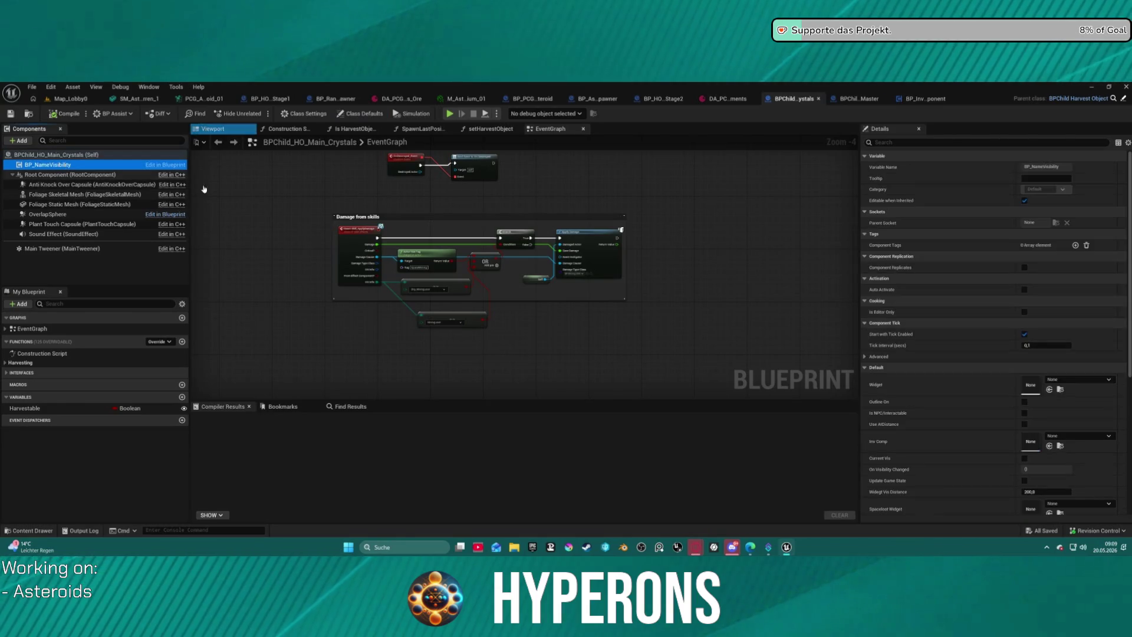
{"action": "scroll", "coordinate": [1038, 257], "scroll_direction": "down", "scroll_amount": 5}
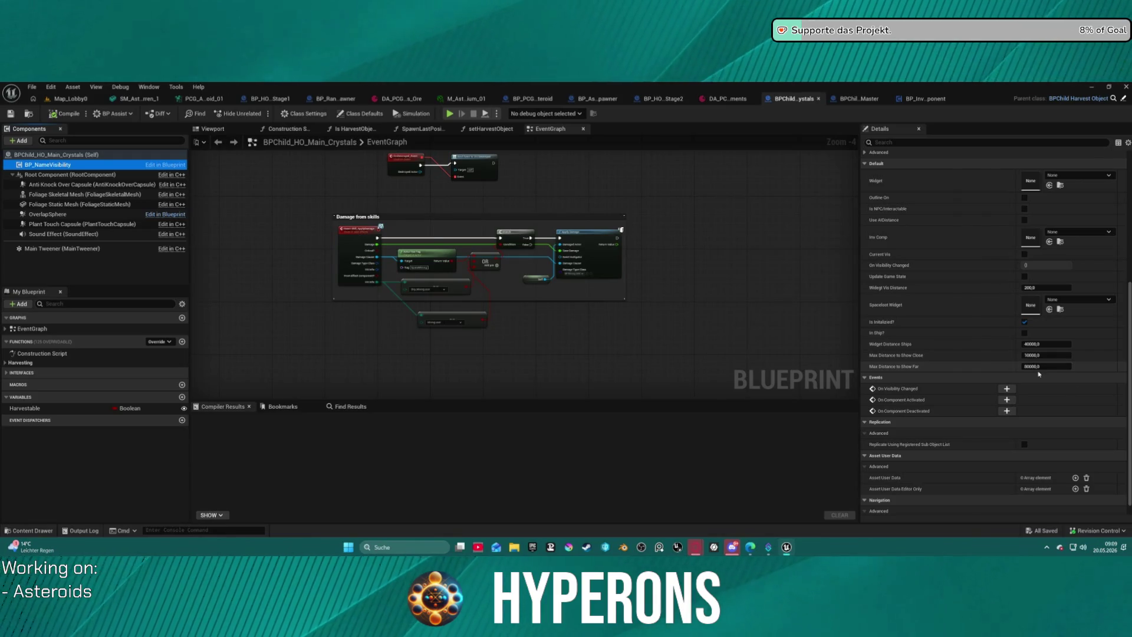
{"action": "left_click", "coordinate": [1058, 367]}
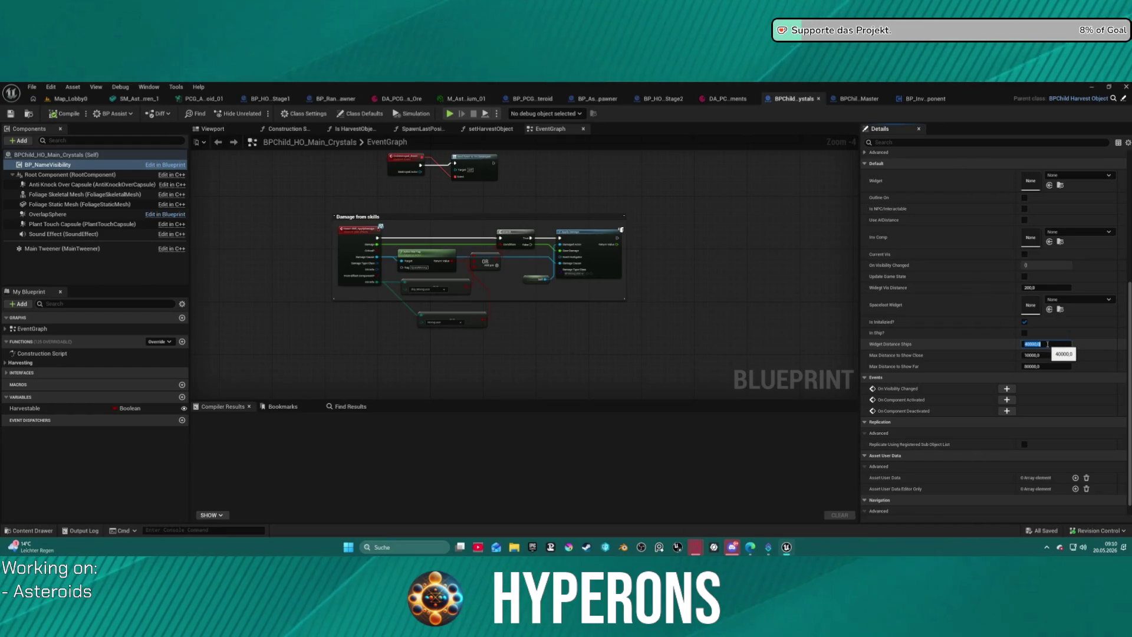
{"action": "type", "text": "5000"}
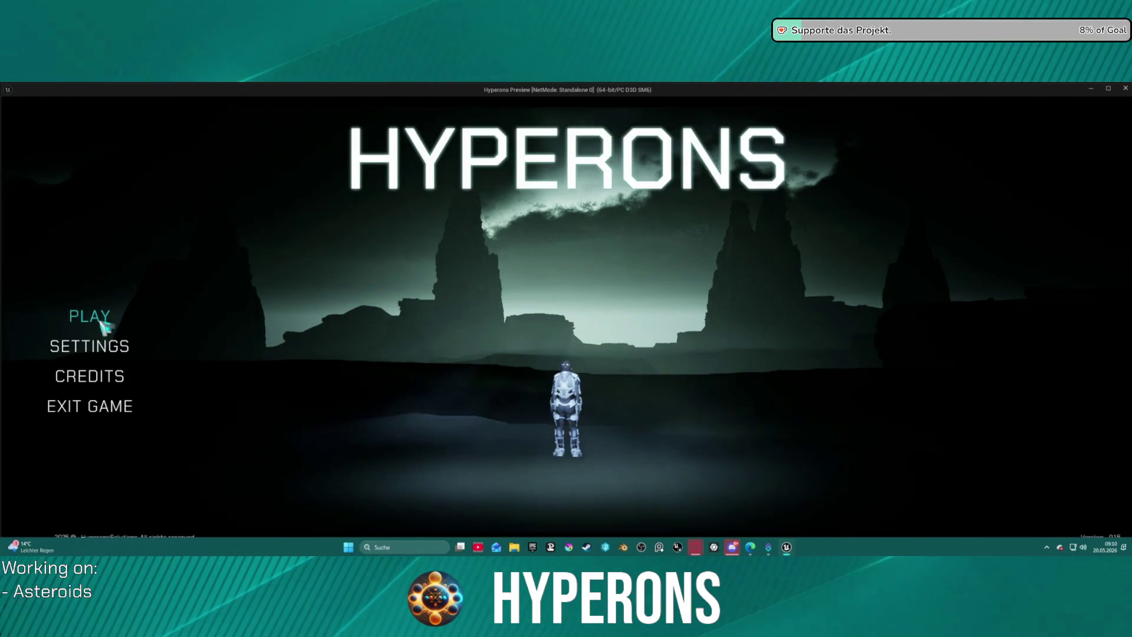
Step: Choose a character and start the game in New Eden in the standalone preview
{"action": "left_click", "coordinate": [102, 321]}
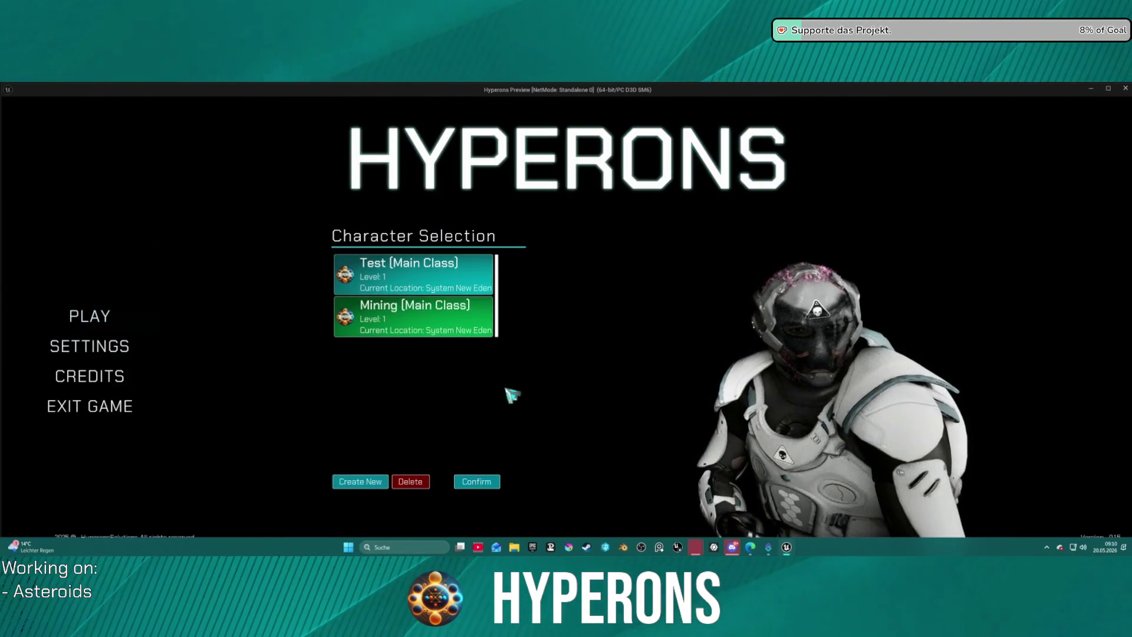
{"action": "left_click", "coordinate": [498, 484]}
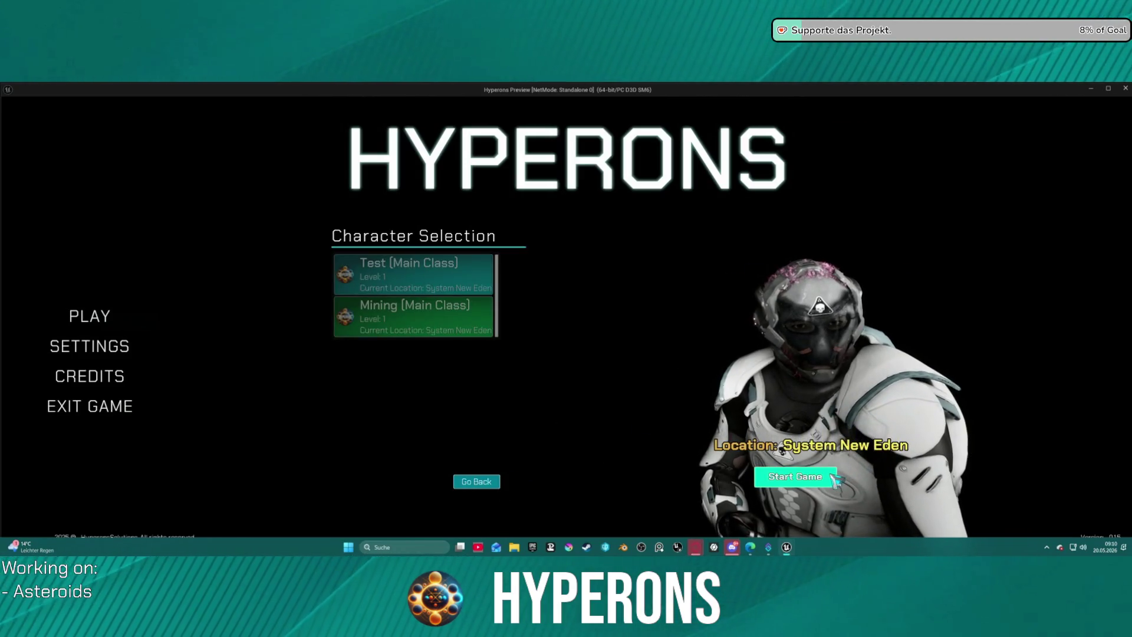
{"action": "left_click", "coordinate": [795, 477]}
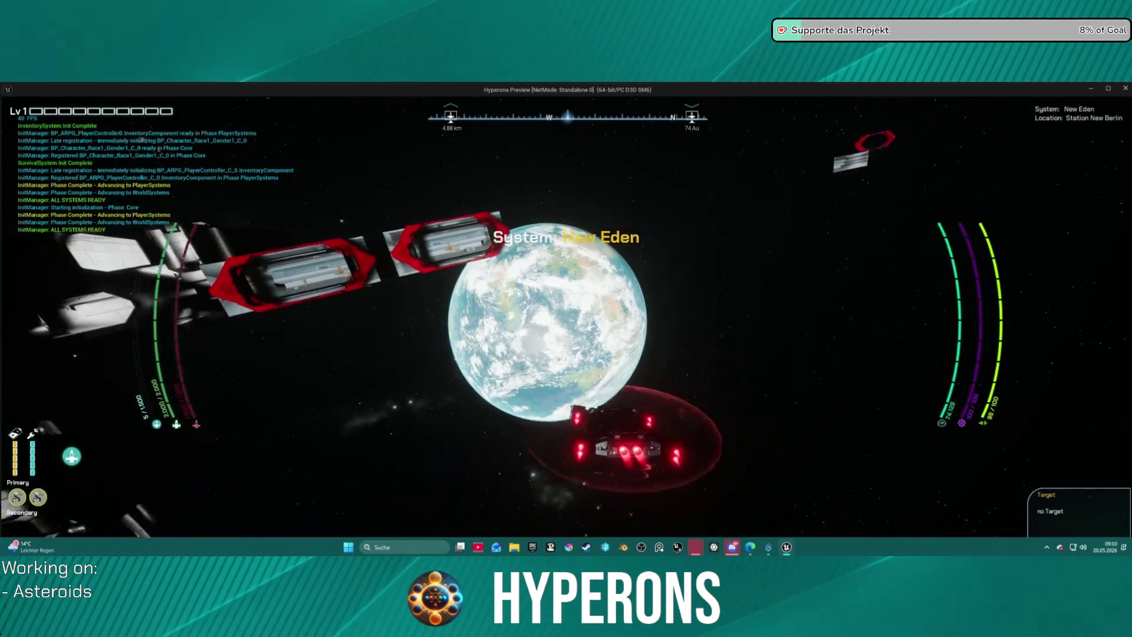
Step: Turn the ship left and engage the hyperdrive to warp to the red asteroid field
{"action": "key", "text": "a"}
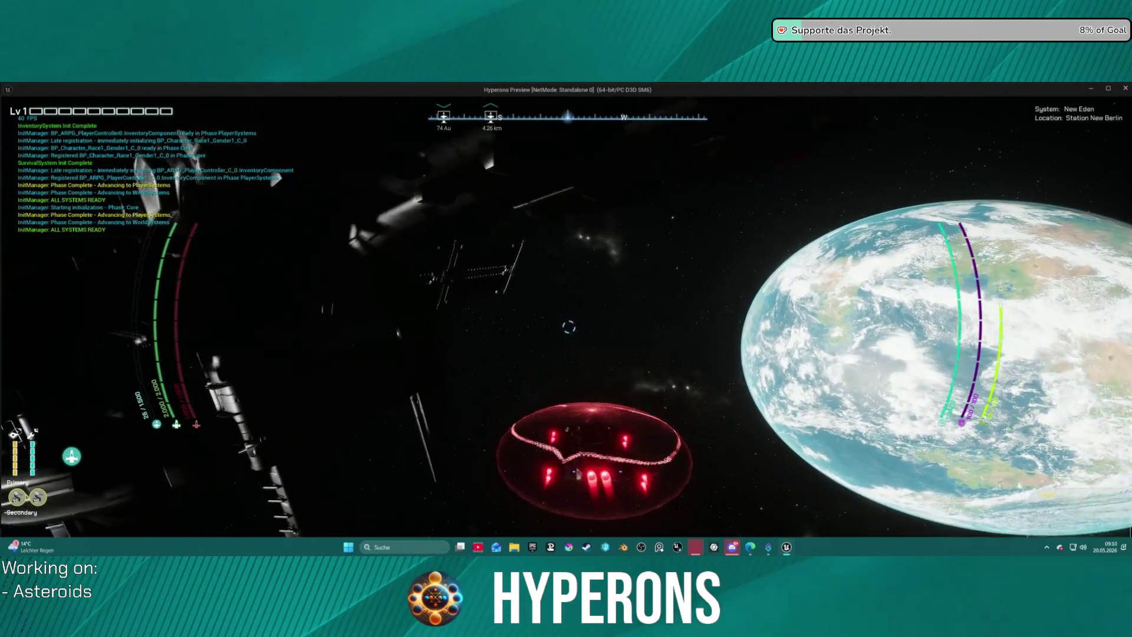
{"action": "key", "text": "h"}
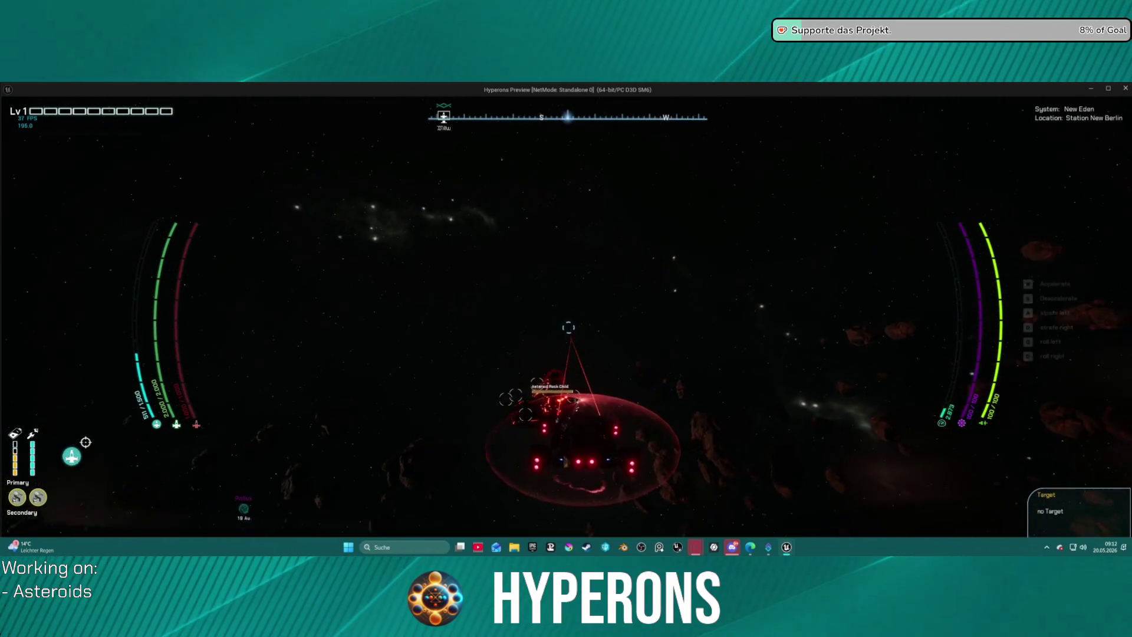
Step: Rotate the ship toward the planet and the sun
{"action": "key", "text": "w"}
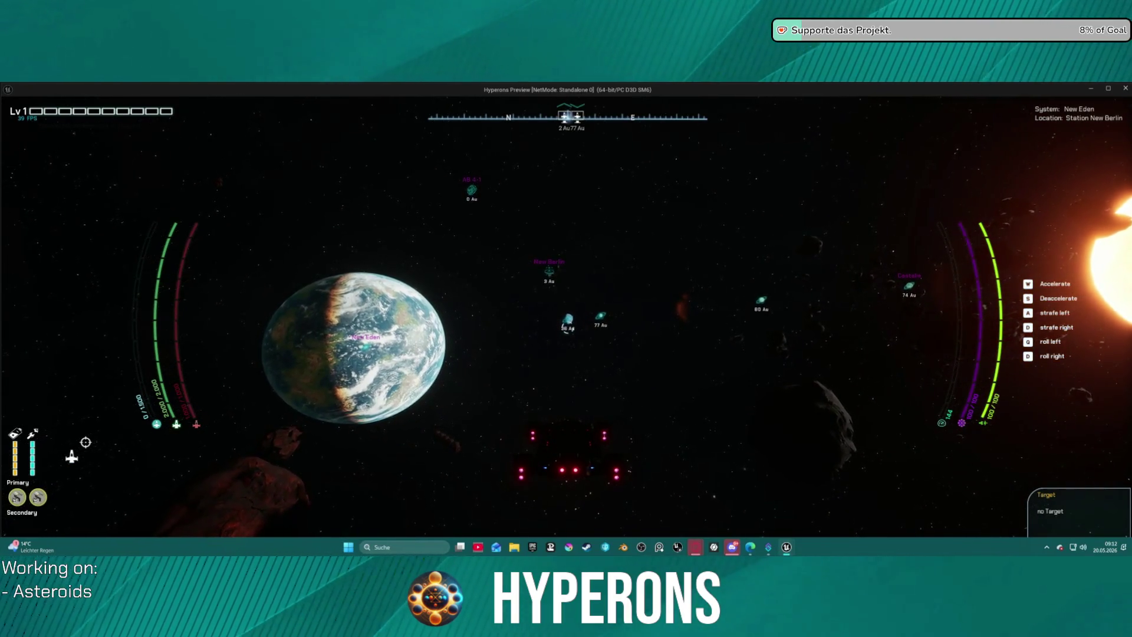
Step: Toggle the ship's cargo and inventory panels, raise the shield and roll clockwise
{"action": "key", "text": "i"}
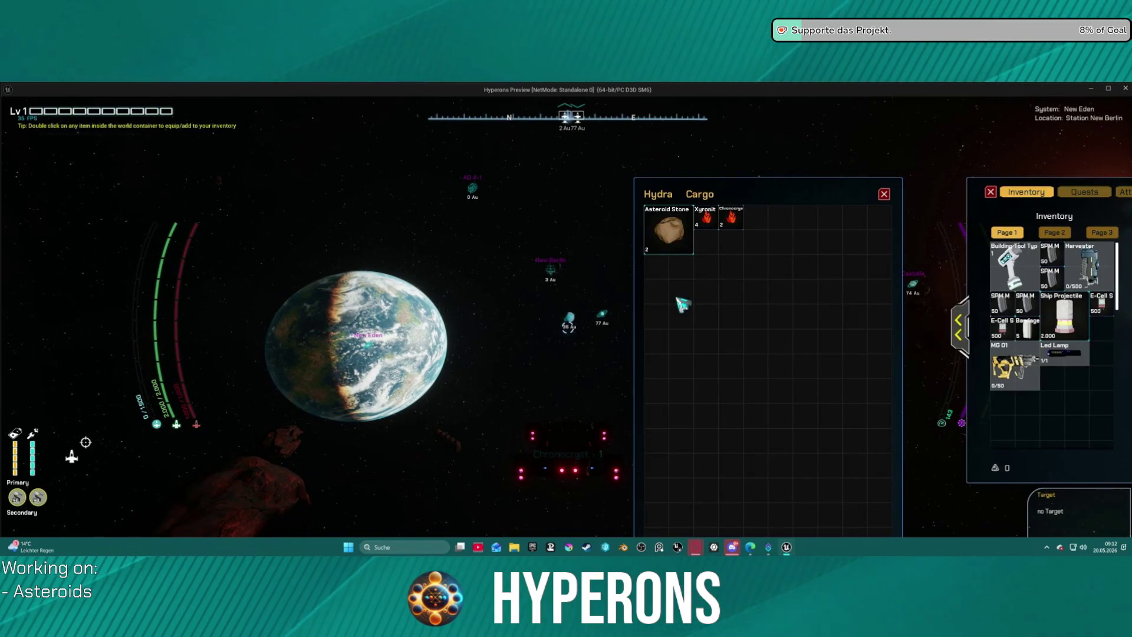
{"action": "key", "text": "i"}
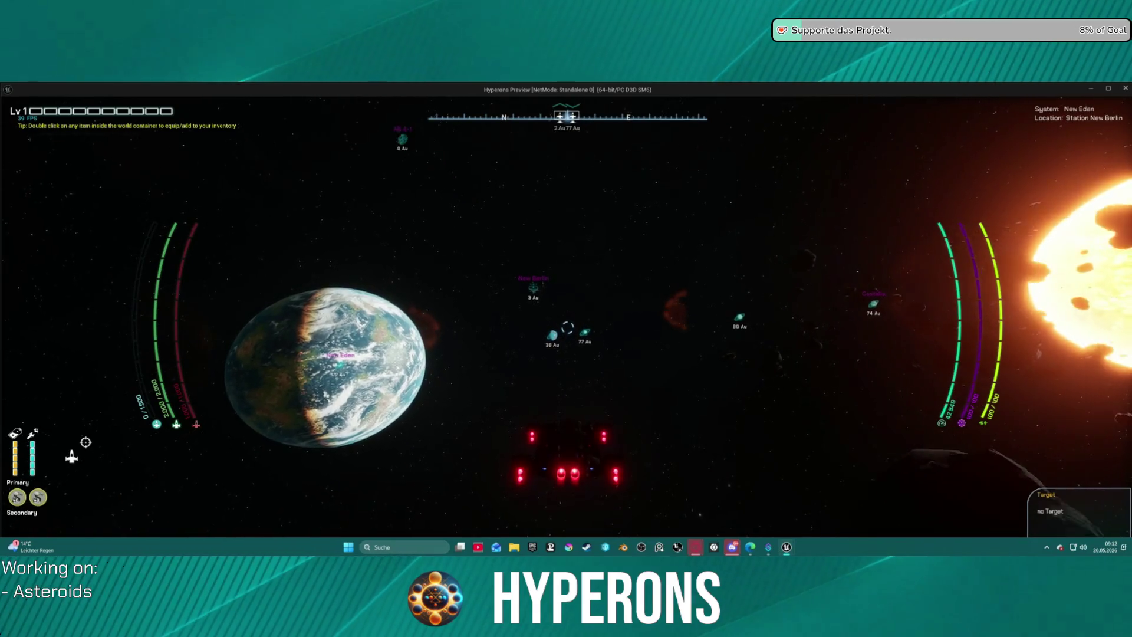
{"action": "key", "text": "e"}
{"action": "key", "text": "q"}
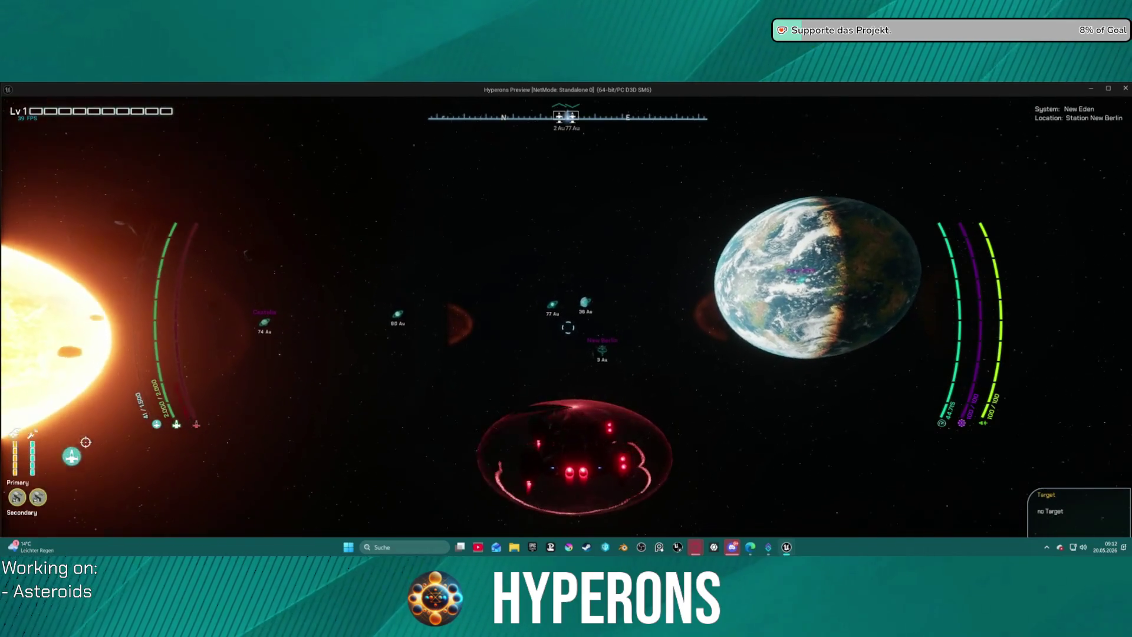
Step: Steer the ship away from the planet toward the asteroid field, then leave the play-test
{"action": "key", "text": "d"}
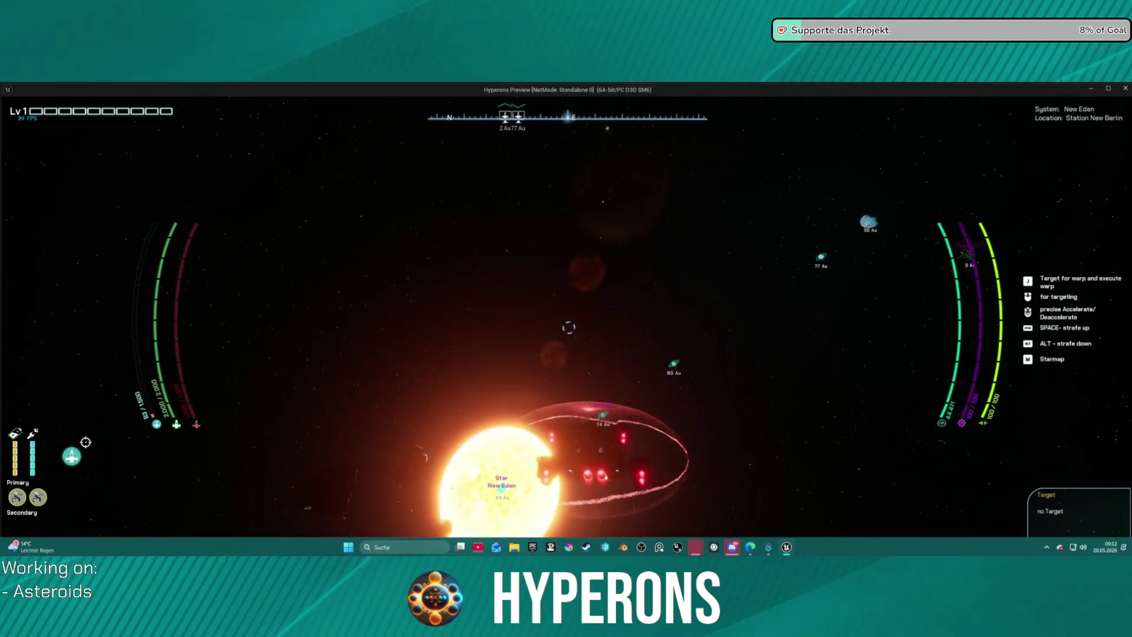
{"action": "key", "text": "a"}
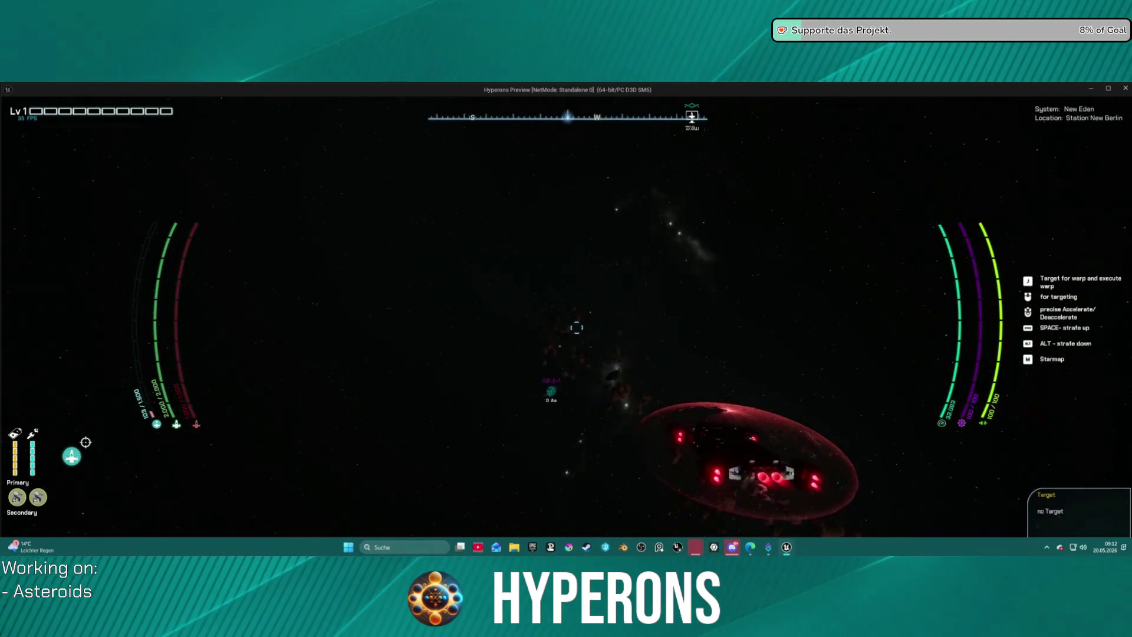
{"action": "key", "text": "d"}
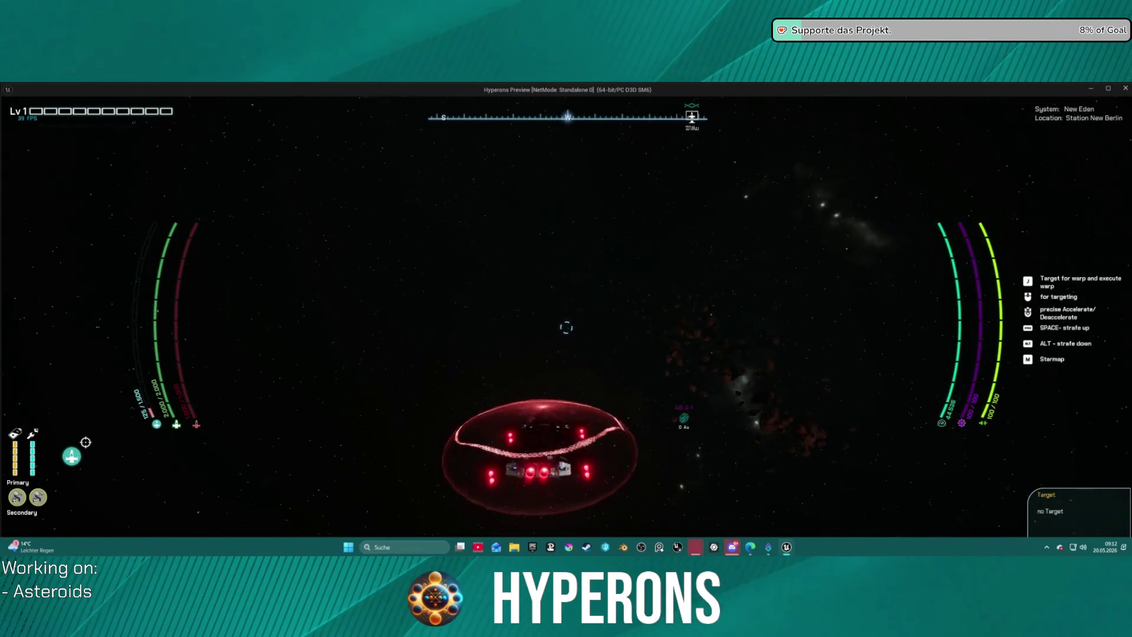
{"action": "key", "text": "a"}
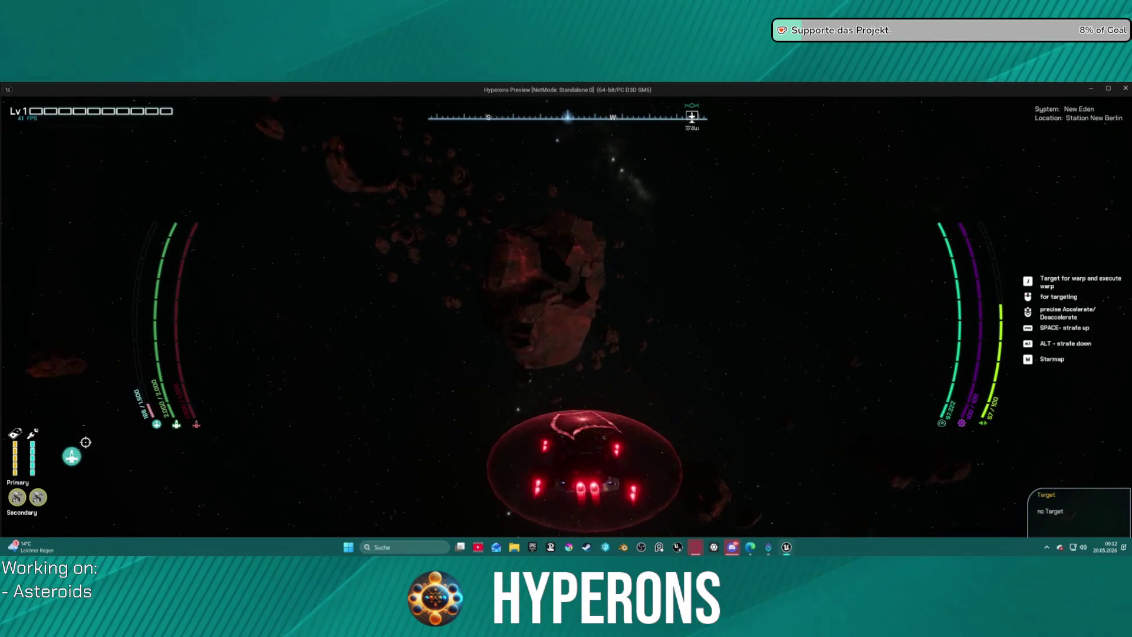
{"action": "key", "text": "alt+Tab"}
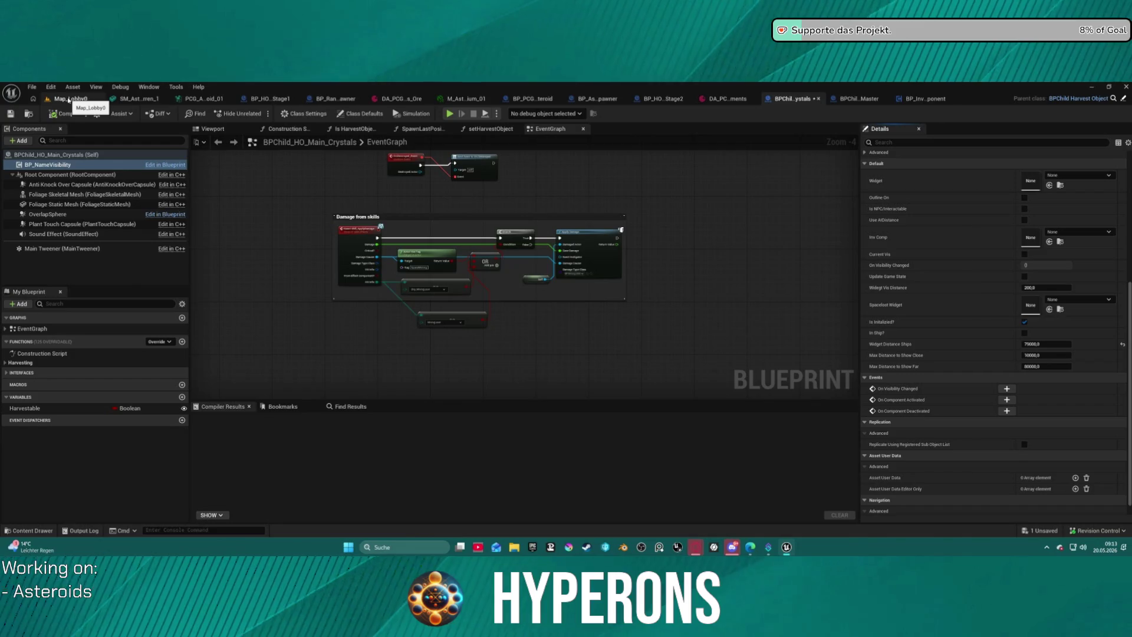
Step: Dismiss the File > Recent Levels list, zoom the viewport out and open the Content Drawer
{"action": "left_click", "coordinate": [34, 90]}
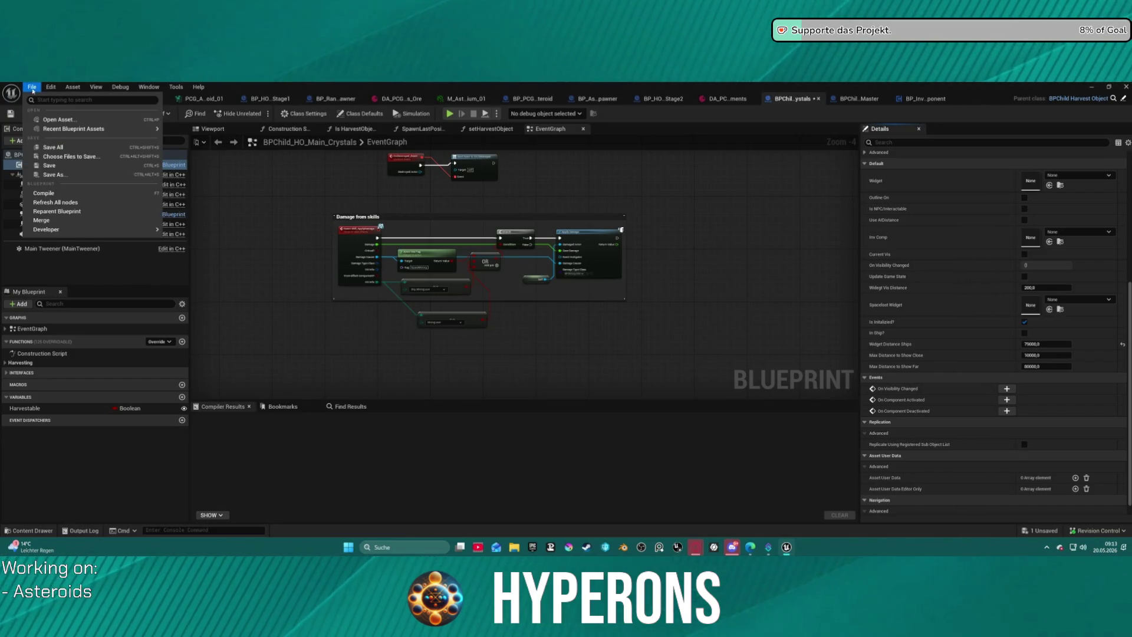
{"action": "left_click", "coordinate": [33, 90]}
{"action": "left_click", "coordinate": [136, 98]}
{"action": "left_click", "coordinate": [31, 87]}
{"action": "mouse_move", "coordinate": [102, 147]}
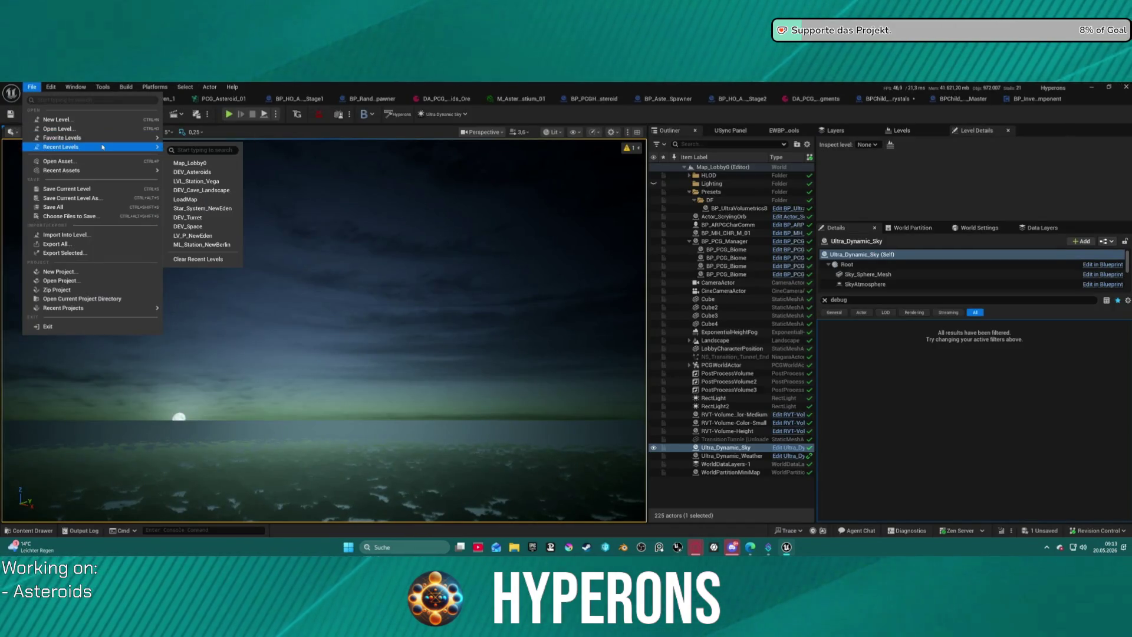
{"action": "left_click", "coordinate": [492, 195]}
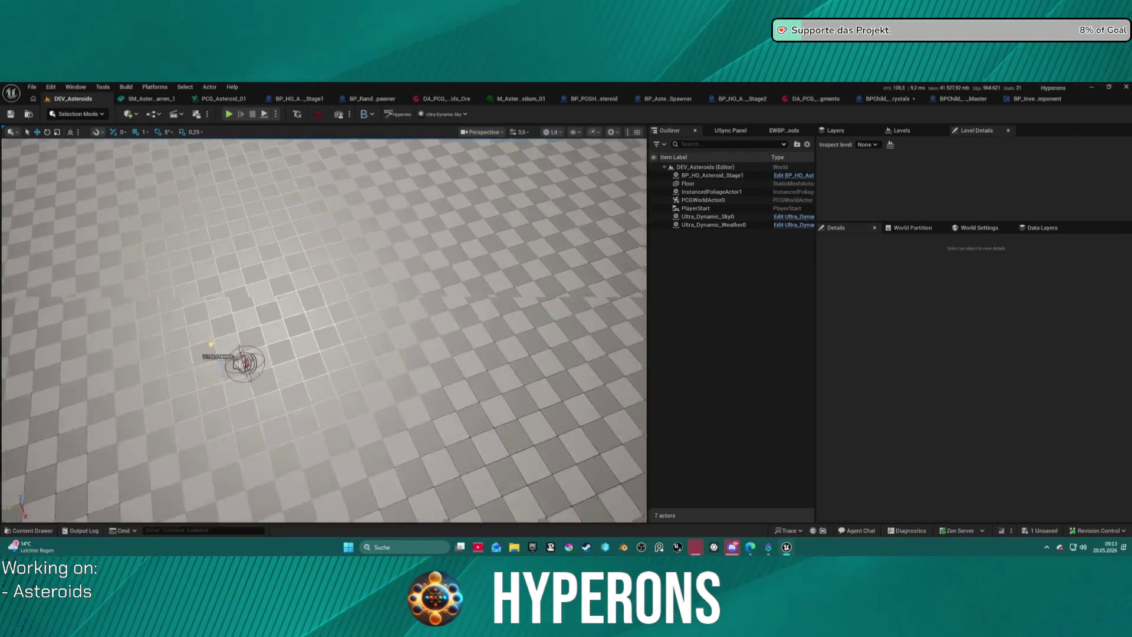
{"action": "scroll", "coordinate": [439, 304], "scroll_direction": "down", "scroll_amount": 10}
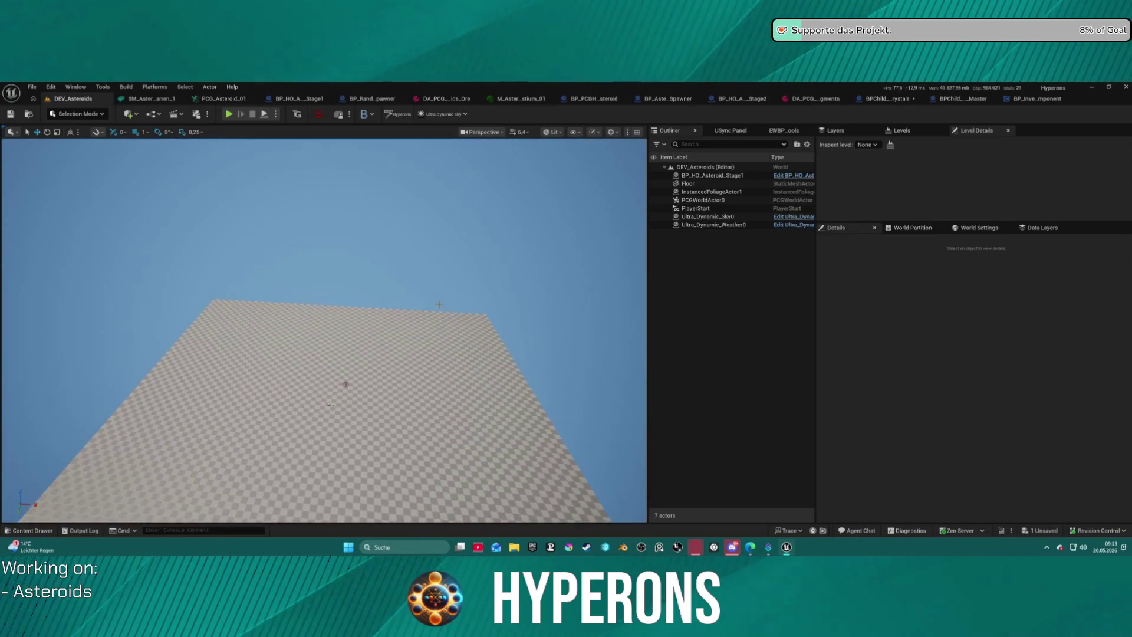
{"action": "key", "text": "ctrl+space"}
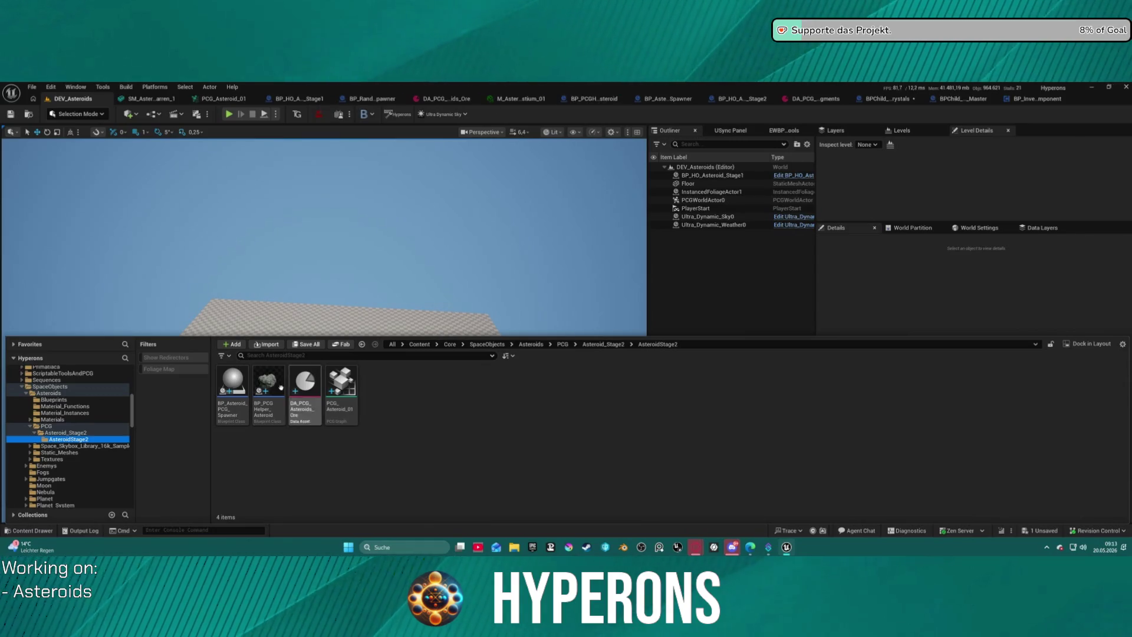
Step: Force-delete BP_Crystal_Spawner and BP_Ore_Spawner from Asteroid_Stage2 despite DEV_Space's remaining reference
{"action": "left_click", "coordinate": [69, 433]}
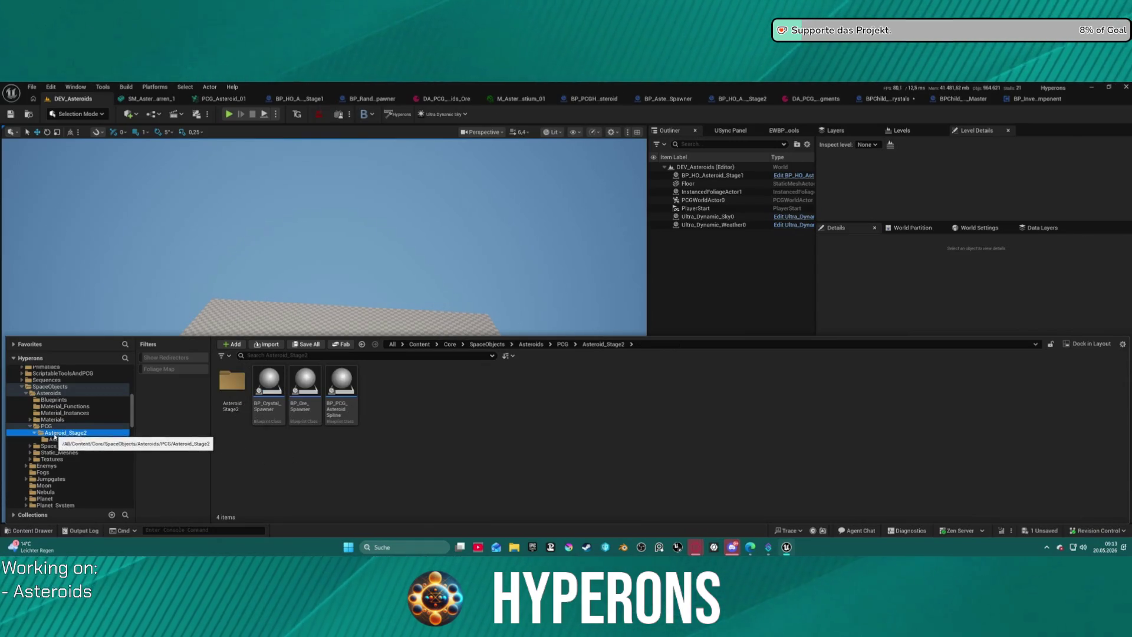
{"action": "left_click", "coordinate": [269, 389]}
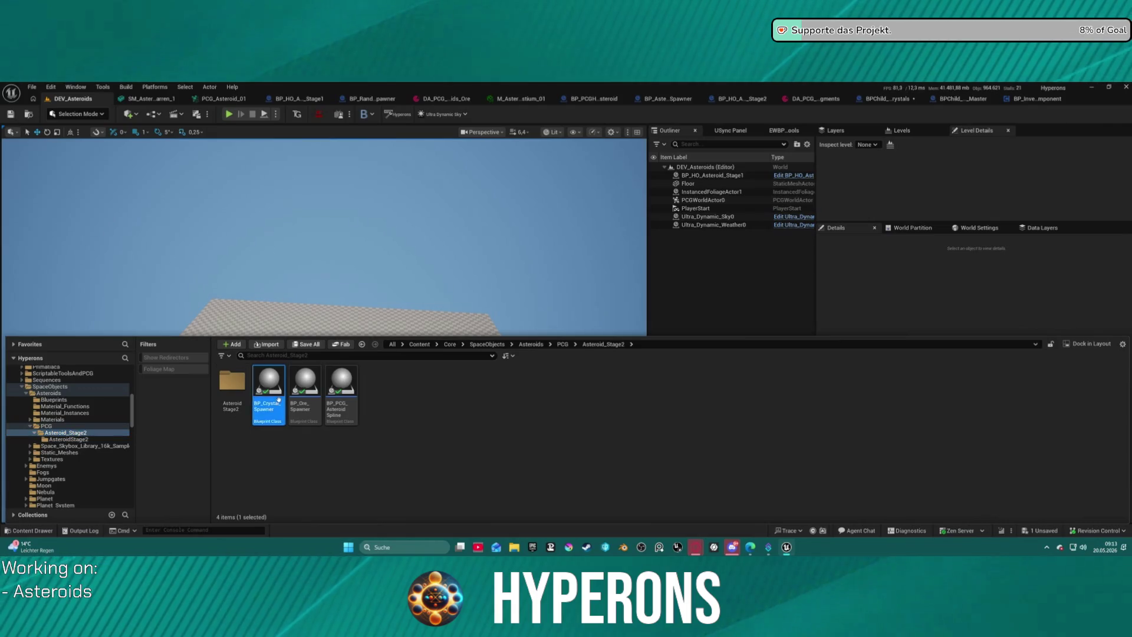
{"action": "left_click", "coordinate": [305, 389], "text": "ctrl"}
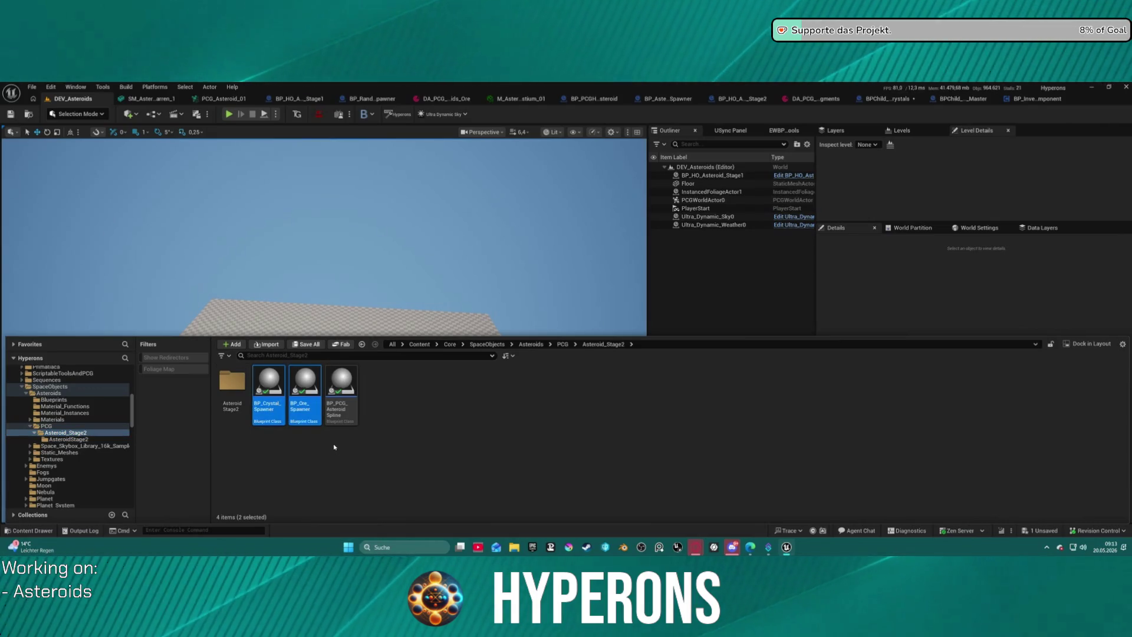
{"action": "key", "text": "Delete"}
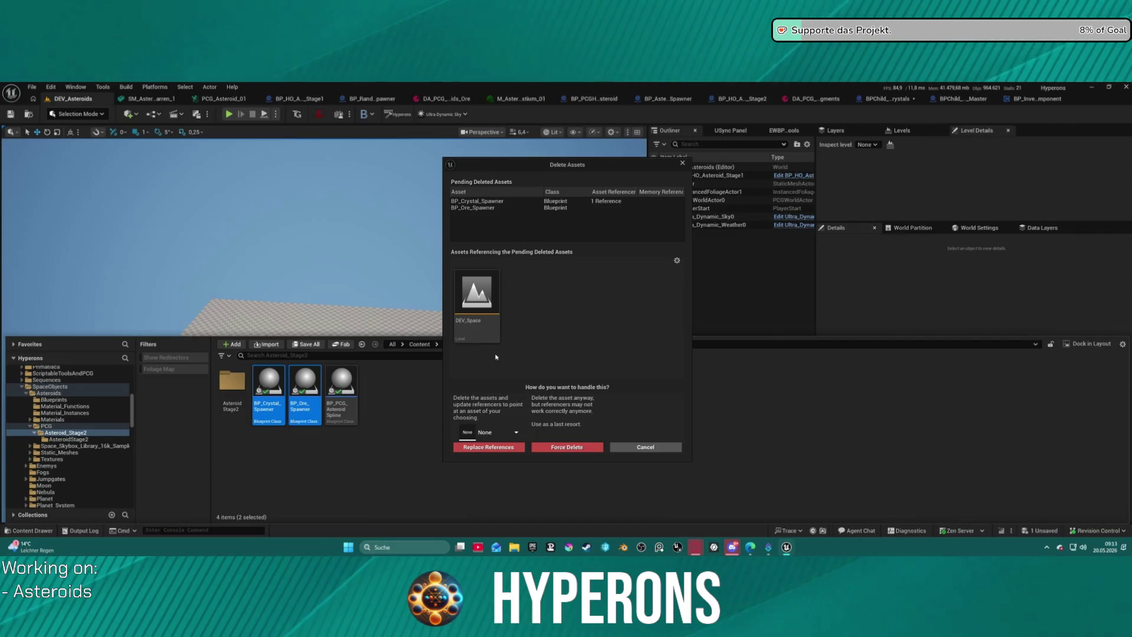
{"action": "mouse_move", "coordinate": [477, 333]}
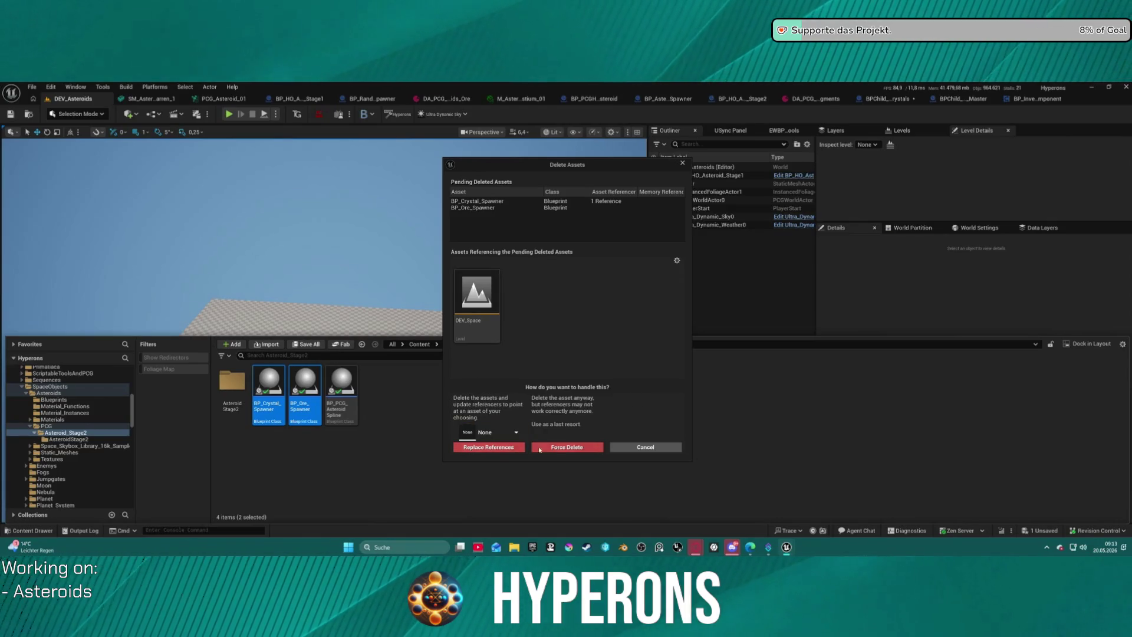
{"action": "left_click", "coordinate": [561, 447]}
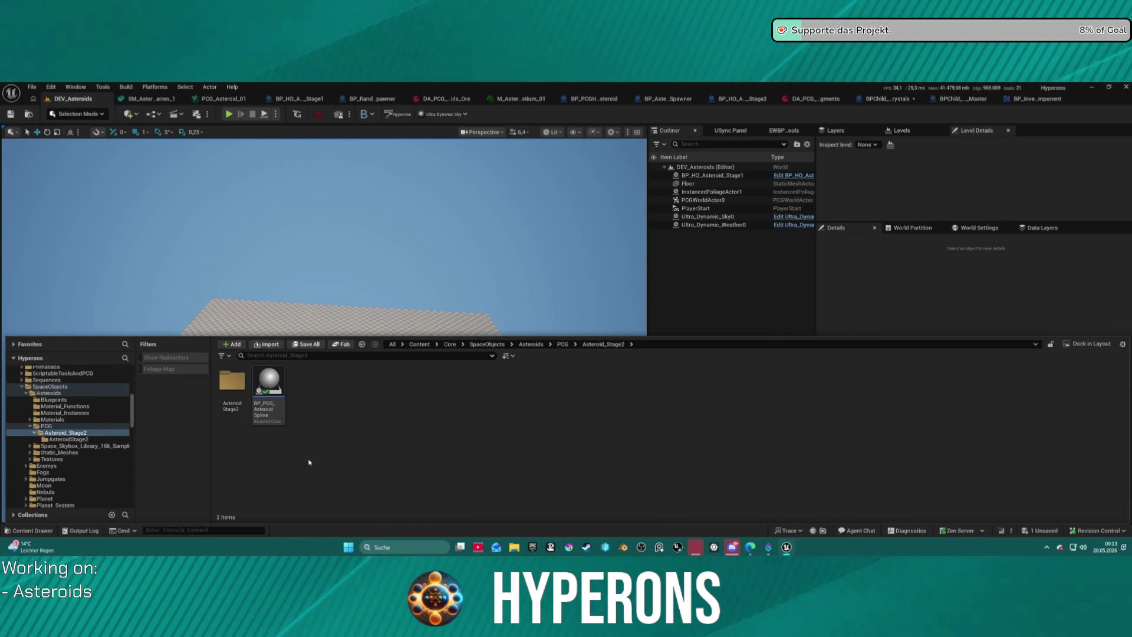
Step: Move the four PCG assets from AsteroidStage2 up into Asteroid_Stage2
{"action": "left_click", "coordinate": [71, 439]}
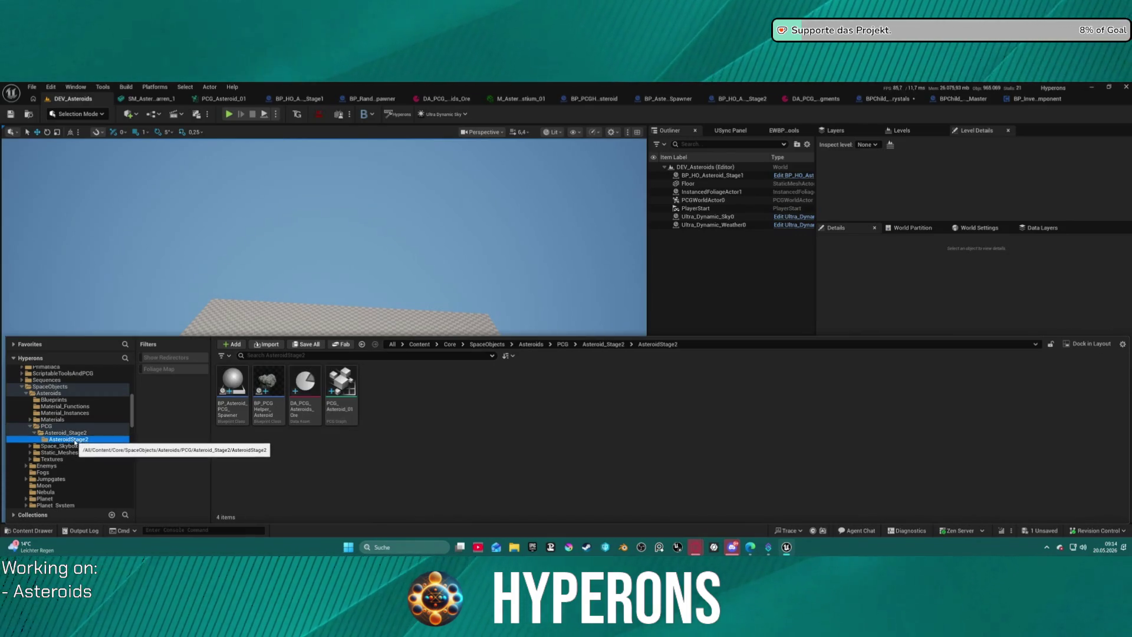
{"action": "left_click", "coordinate": [69, 433]}
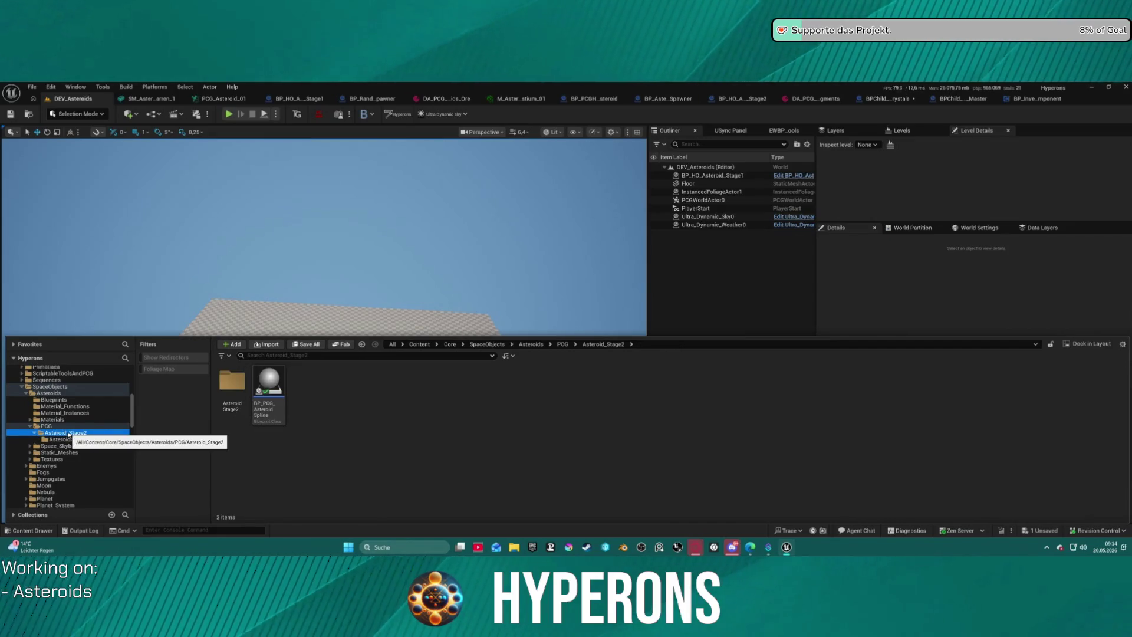
{"action": "left_click", "coordinate": [65, 439]}
{"action": "mouse_move", "coordinate": [236, 404]}
{"action": "left_mouse_down"}
{"action": "mouse_move", "coordinate": [253, 421]}
{"action": "mouse_move", "coordinate": [53, 433]}
{"action": "left_mouse_up"}
{"action": "left_click", "coordinate": [347, 407], "text": "shift"}
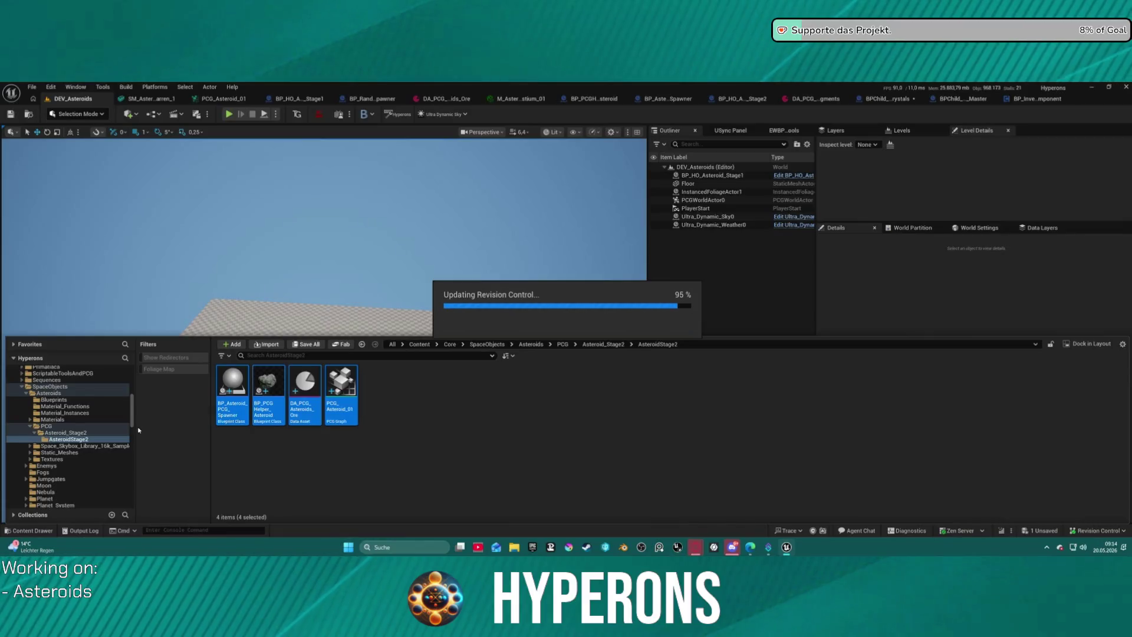
Step: Update redirector references in AsteroidStage2, delete unreferenced redirectors, and delete the empty folder
{"action": "right_click", "coordinate": [67, 440]}
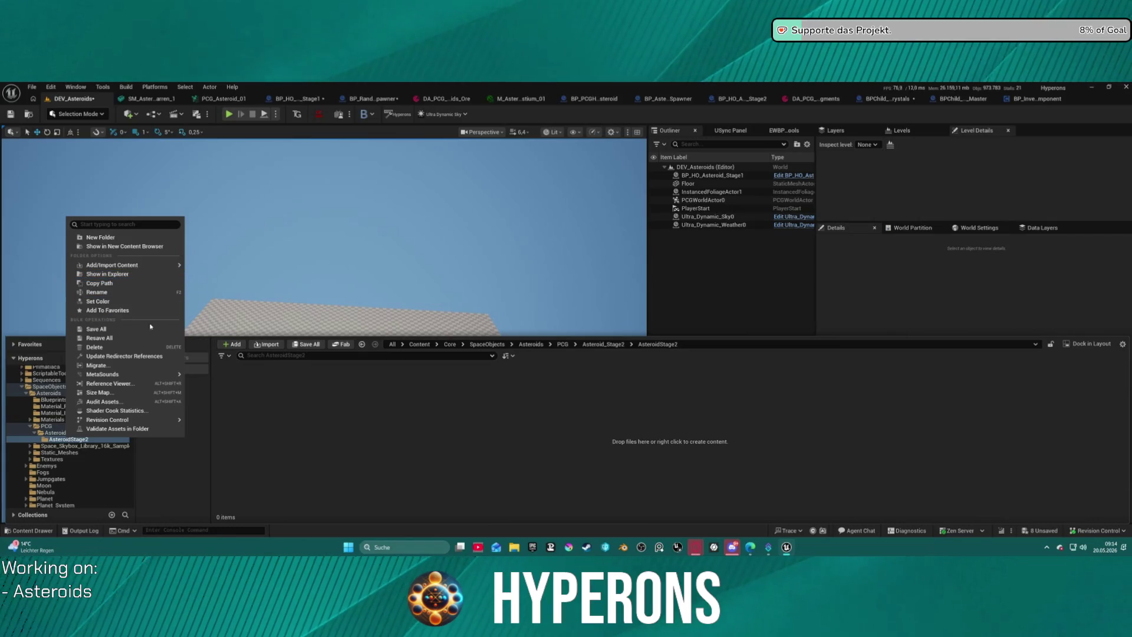
{"action": "left_click", "coordinate": [146, 357]}
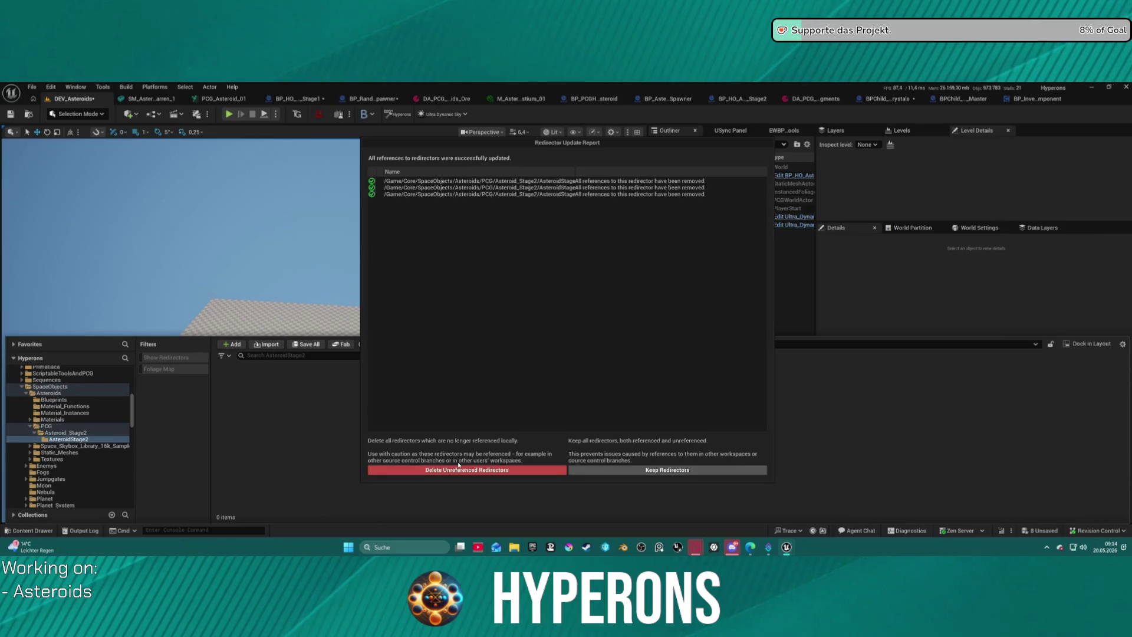
{"action": "left_click", "coordinate": [455, 468]}
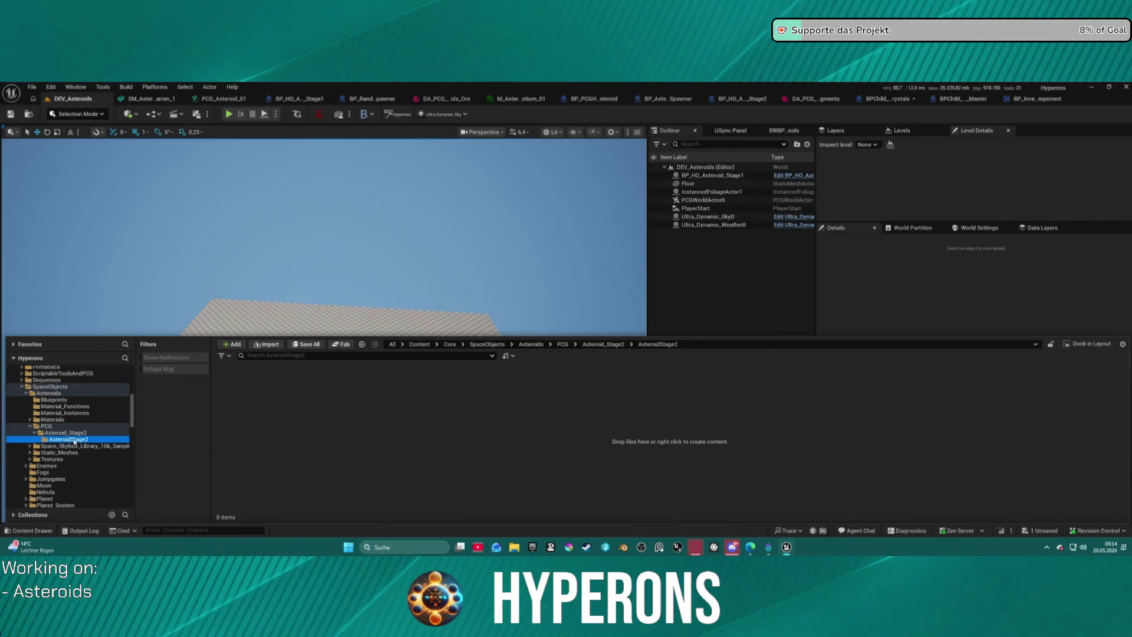
{"action": "key", "text": "Delete"}
Step: Confirm removing the empty AsteroidStage2 folder, then browse the Blueprints, meshes and PCG folders
{"action": "left_click", "coordinate": [100, 458]}
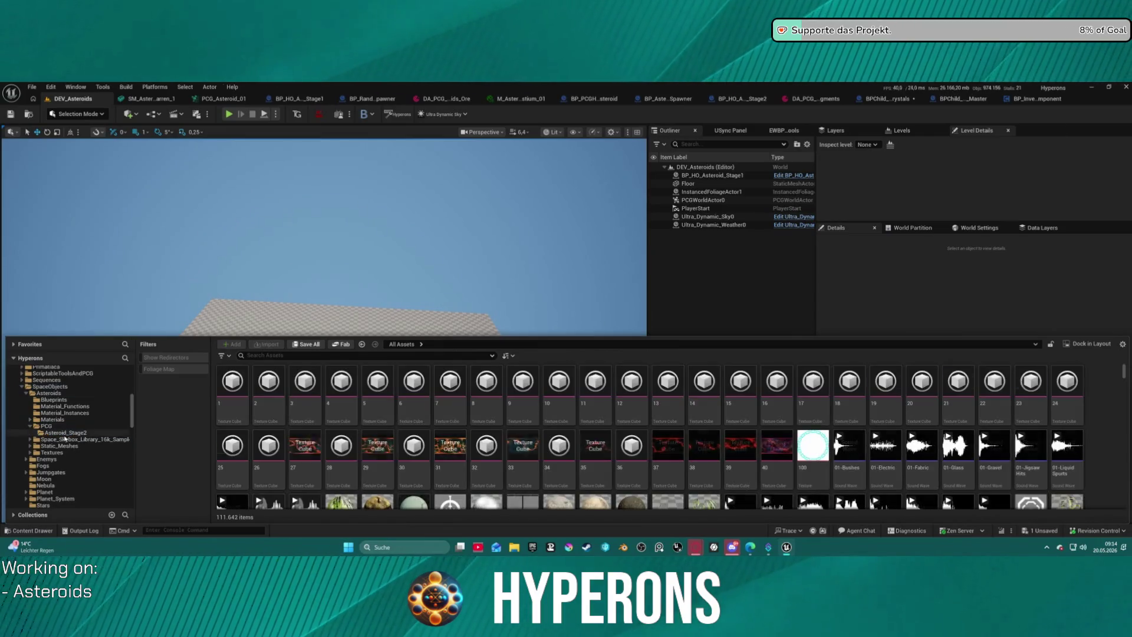
{"action": "left_click", "coordinate": [47, 426]}
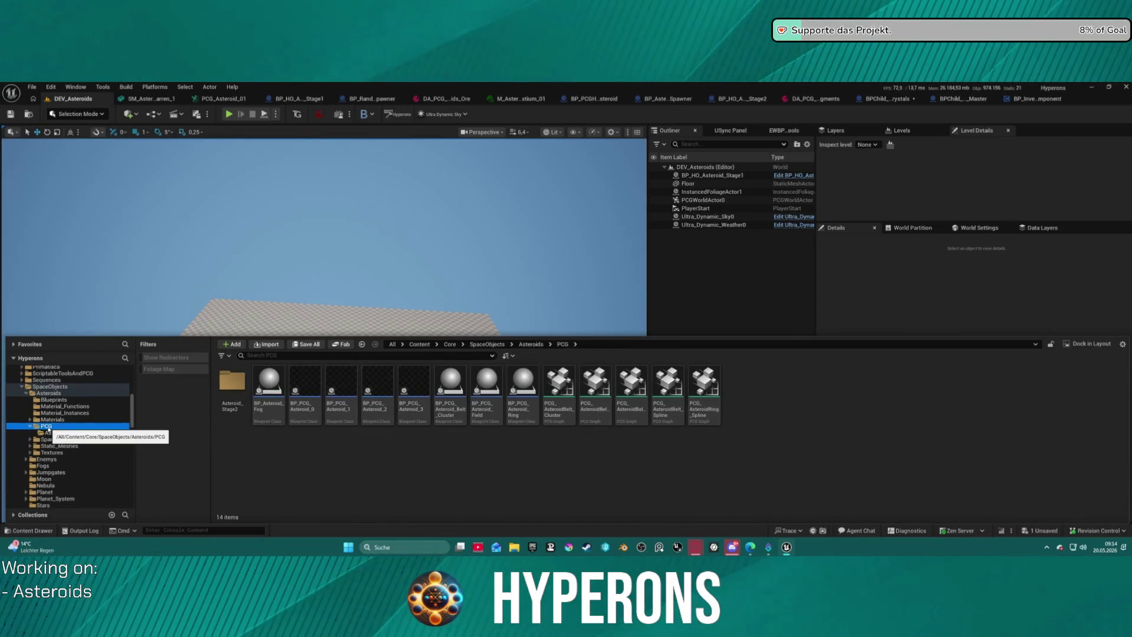
{"action": "left_click", "coordinate": [88, 433]}
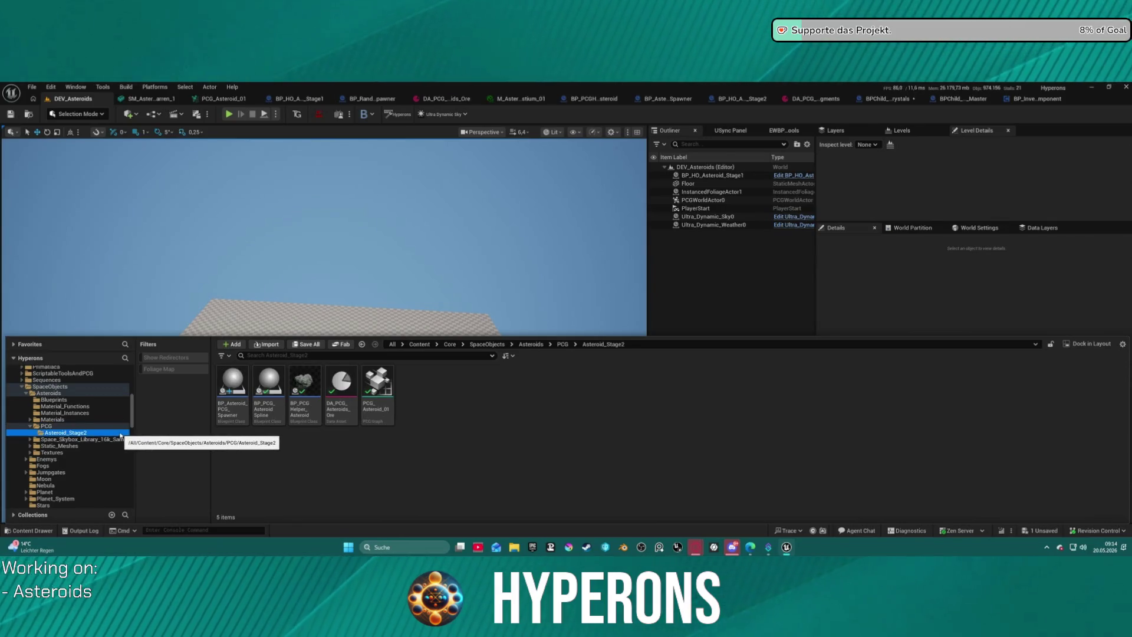
{"action": "left_click", "coordinate": [53, 400]}
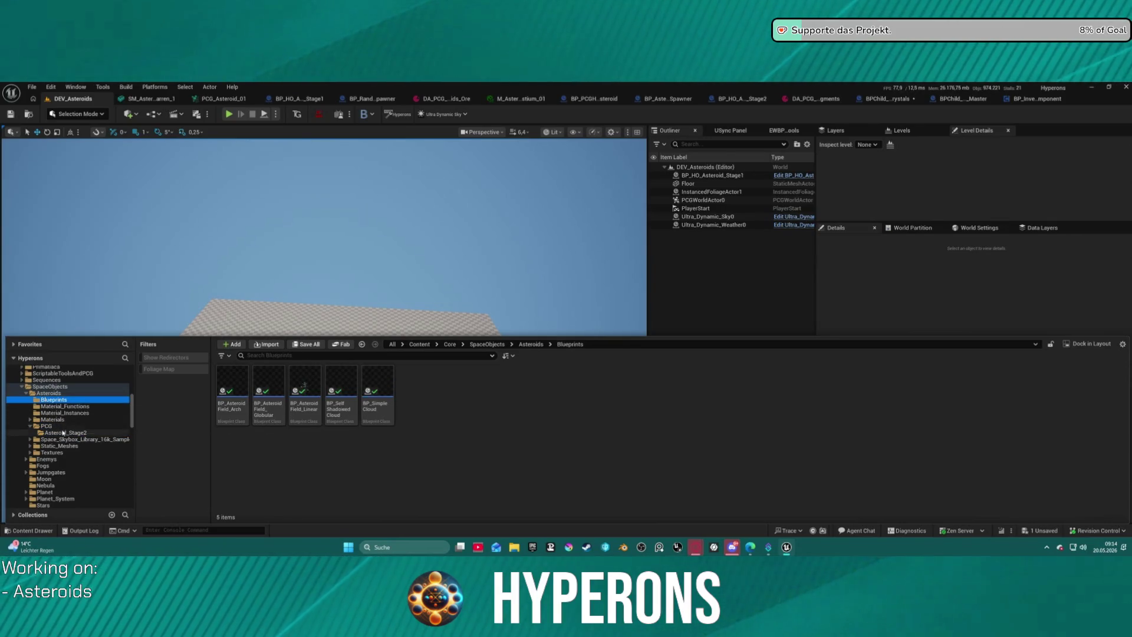
{"action": "left_click", "coordinate": [63, 433]}
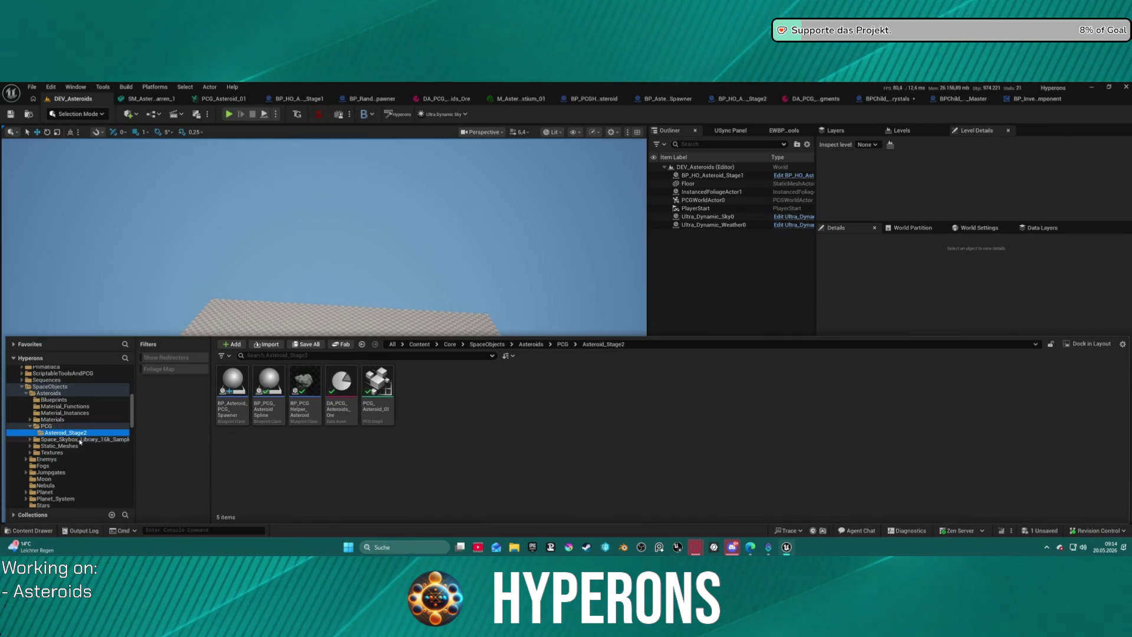
{"action": "left_click", "coordinate": [54, 446]}
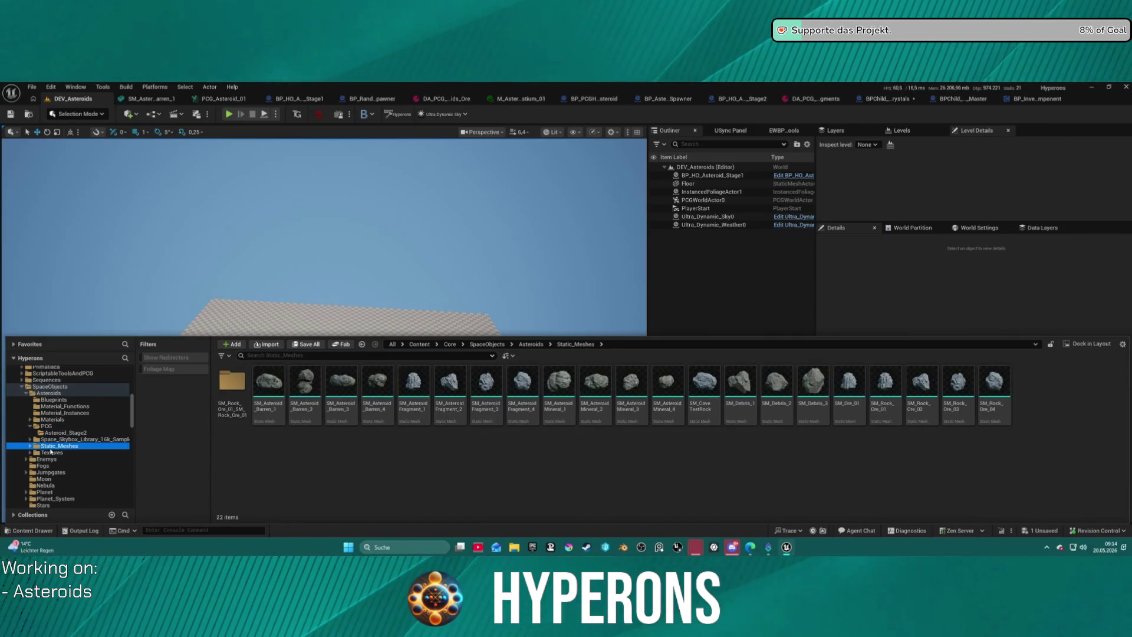
{"action": "left_click", "coordinate": [48, 432]}
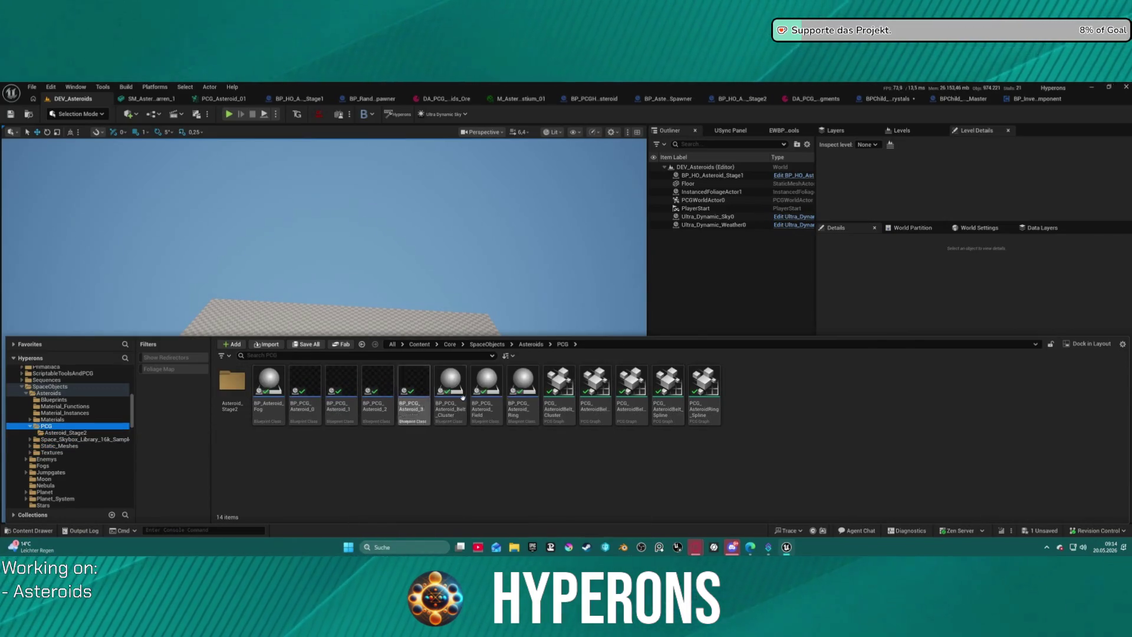
Step: Select BP_PCG_Asteroid_0 through BP_PCG_Asteroid_3 in the PCG folder and delete them
{"action": "left_click", "coordinate": [308, 416]}
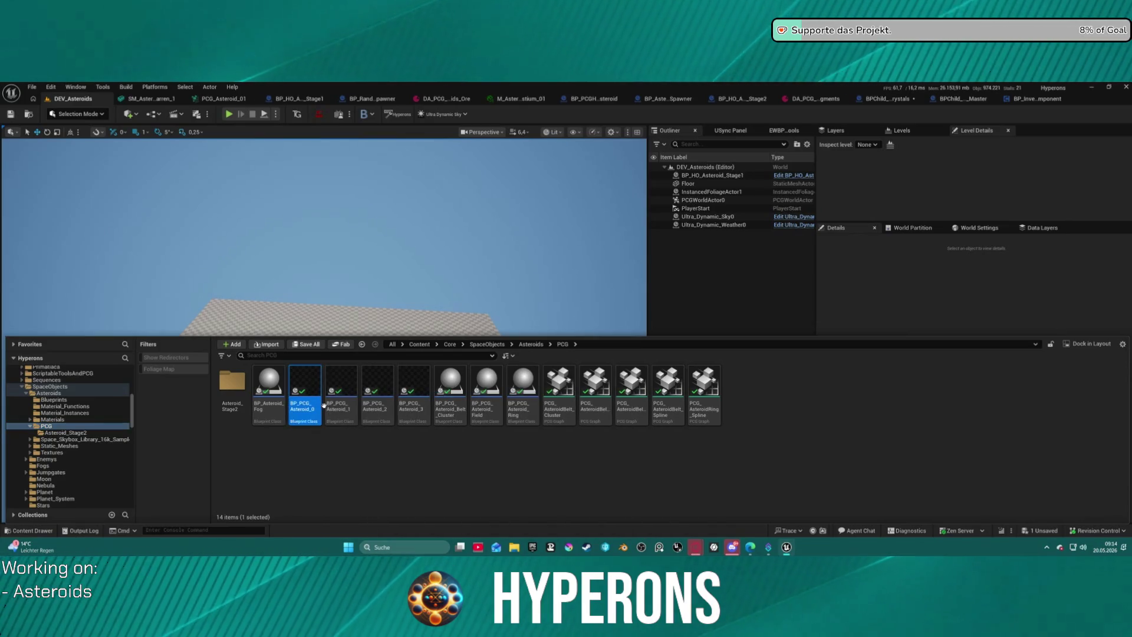
{"action": "left_click", "coordinate": [420, 413], "text": "shift"}
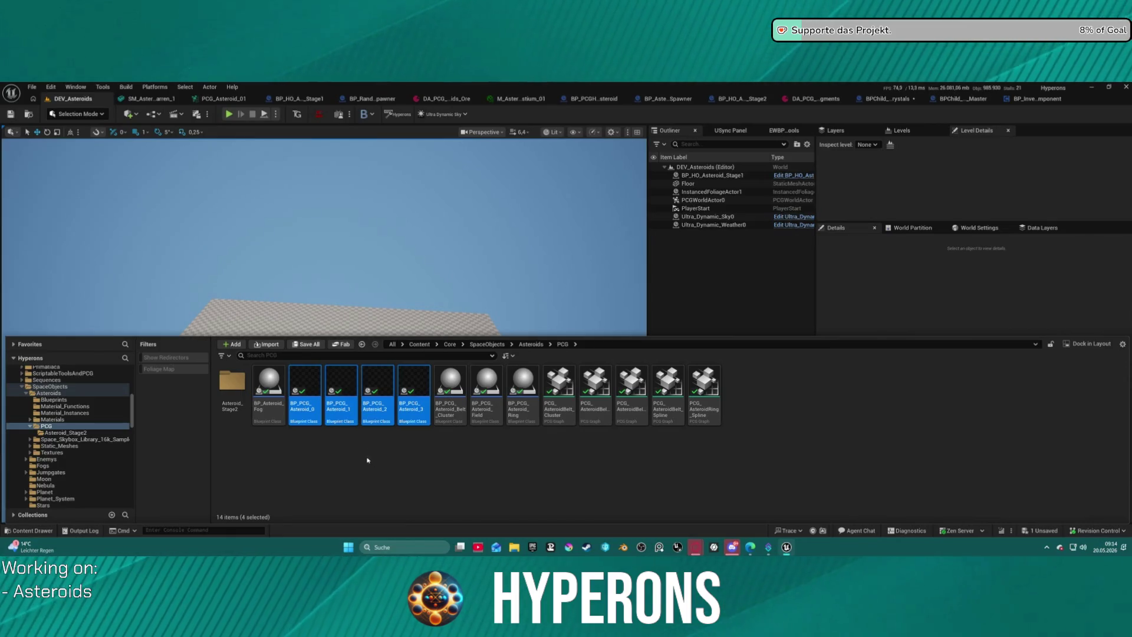
{"action": "key", "text": "Delete"}
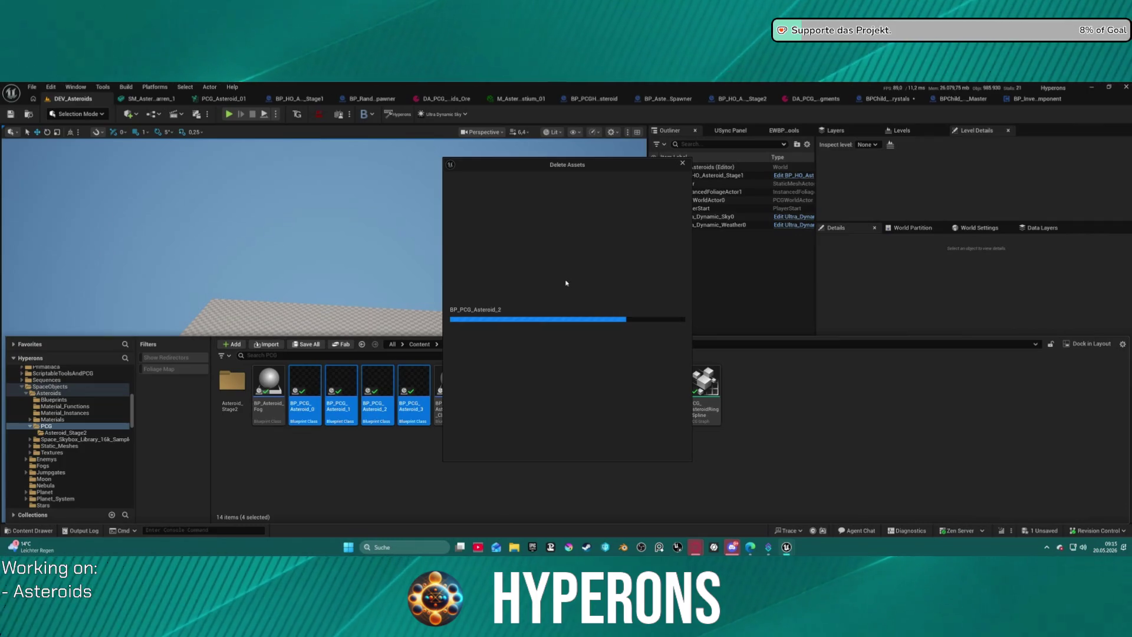
{"action": "left_click", "coordinate": [505, 446]}
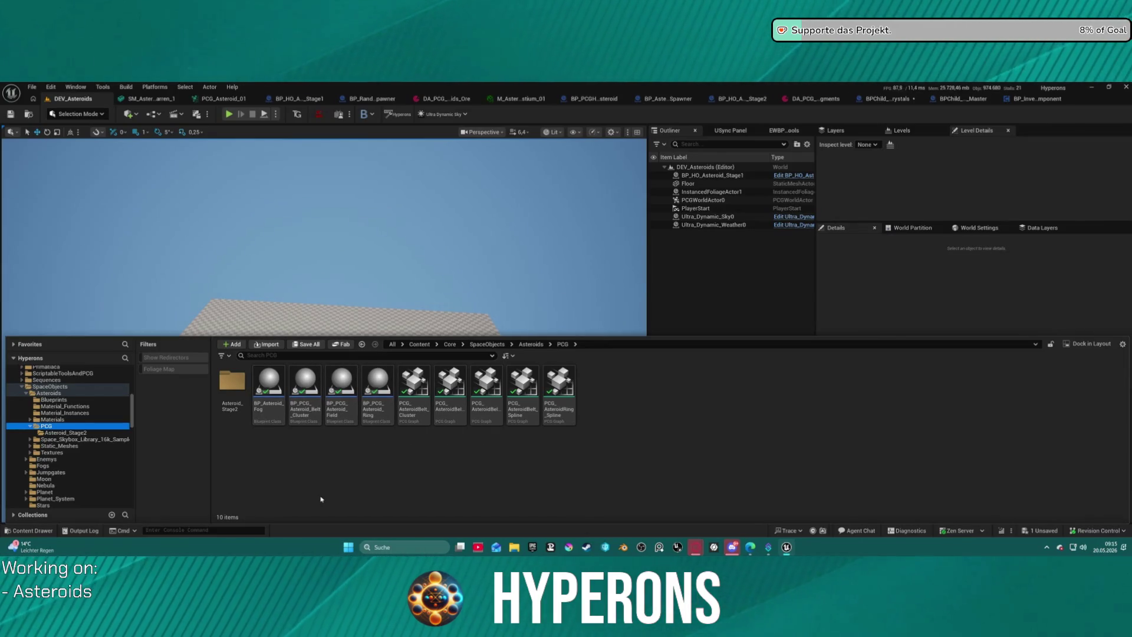
Step: Create a new folder in the Asteroids PCG folder named Asteroid_Stage1
{"action": "right_click", "coordinate": [301, 453]}
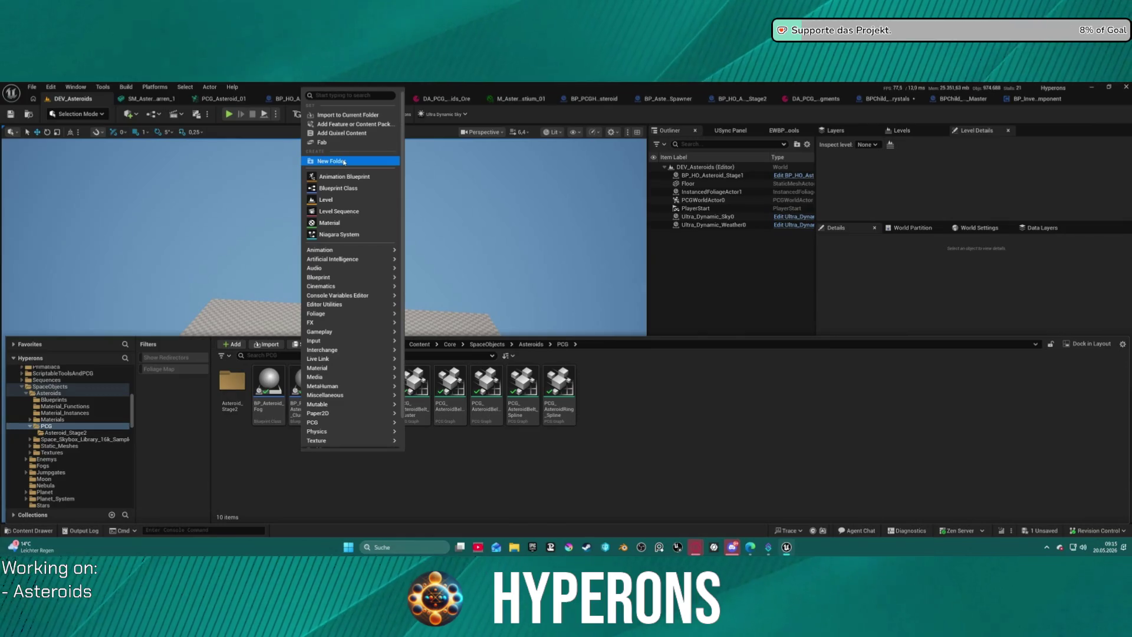
{"action": "left_click", "coordinate": [344, 161]}
{"action": "type", "text": "Asteroid"}
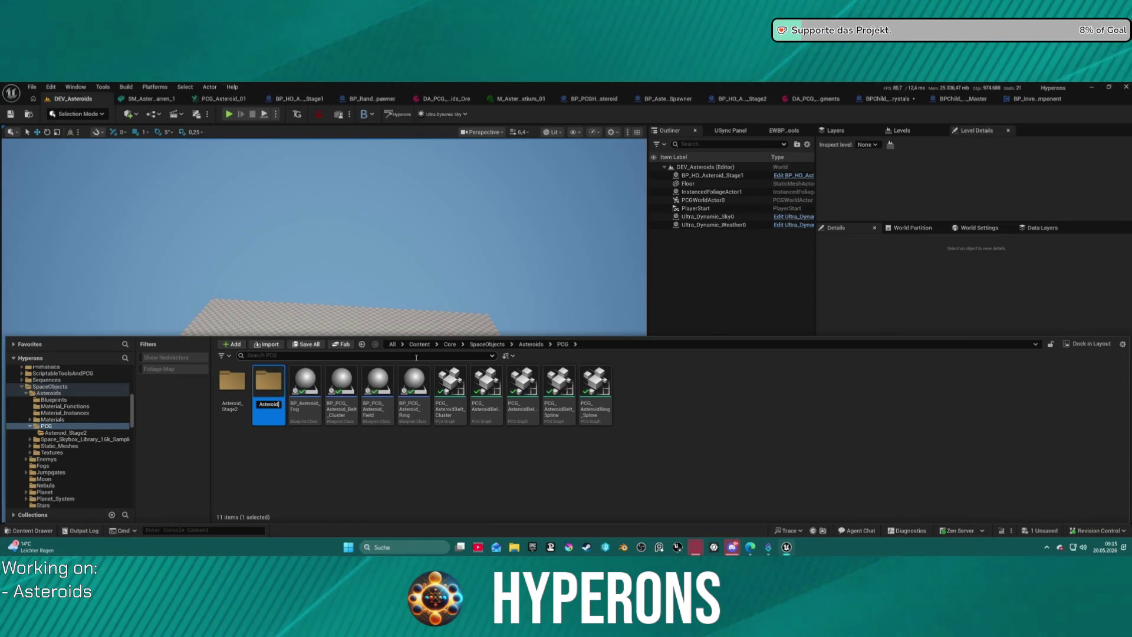
{"action": "type", "text": "_Stage1"}
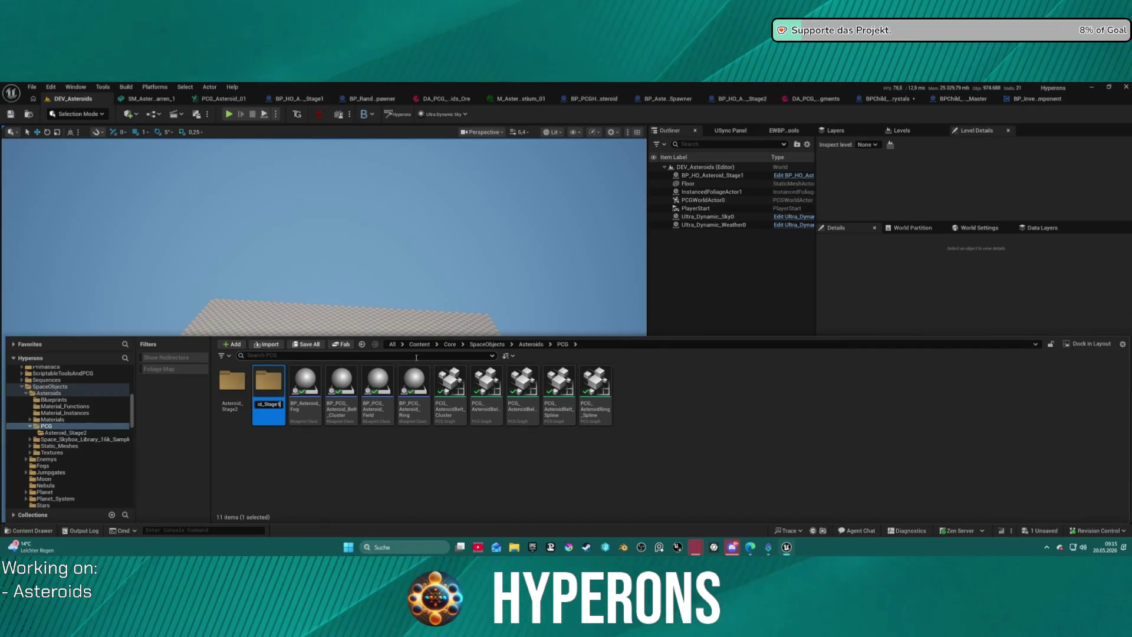
{"action": "key", "text": "Return"}
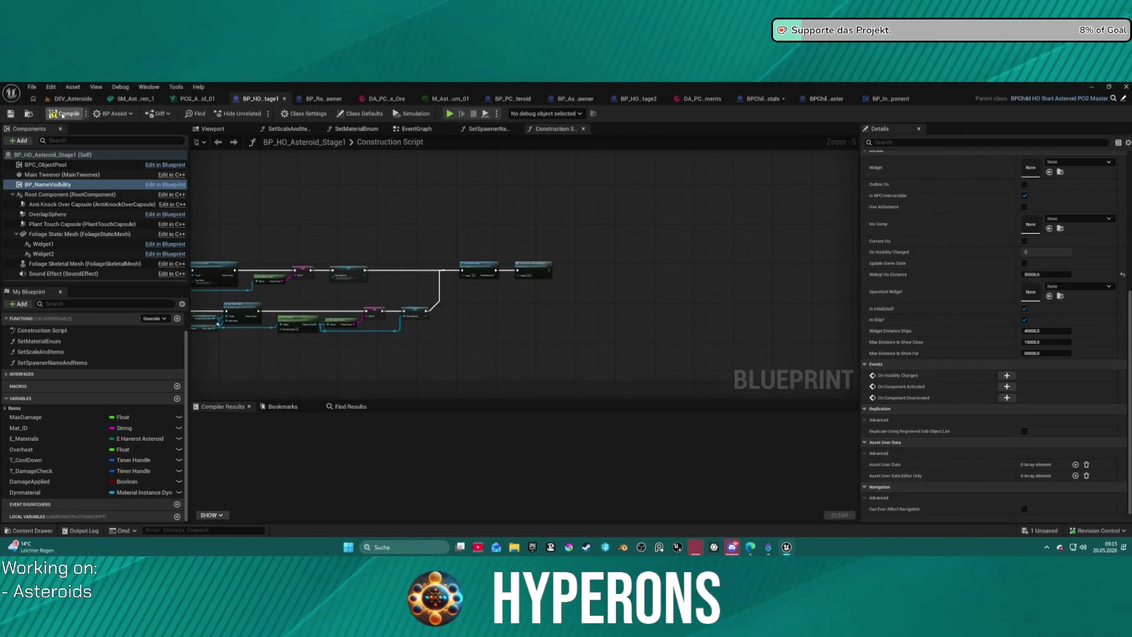
Step: Compile the BP_HO_Asteroid_Stage1 blueprint, return to DEV_Asteroids and open the Content Drawer
{"action": "left_click", "coordinate": [62, 115]}
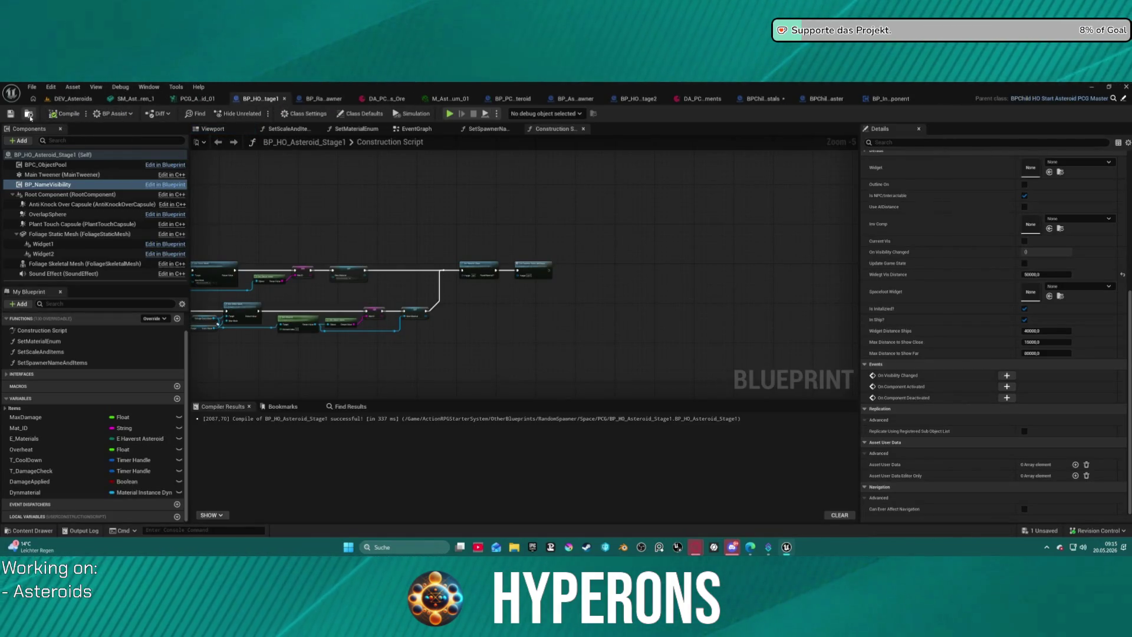
{"action": "key", "text": "ctrl+space"}
{"action": "left_click", "coordinate": [53, 102]}
{"action": "key", "text": "ctrl+space"}
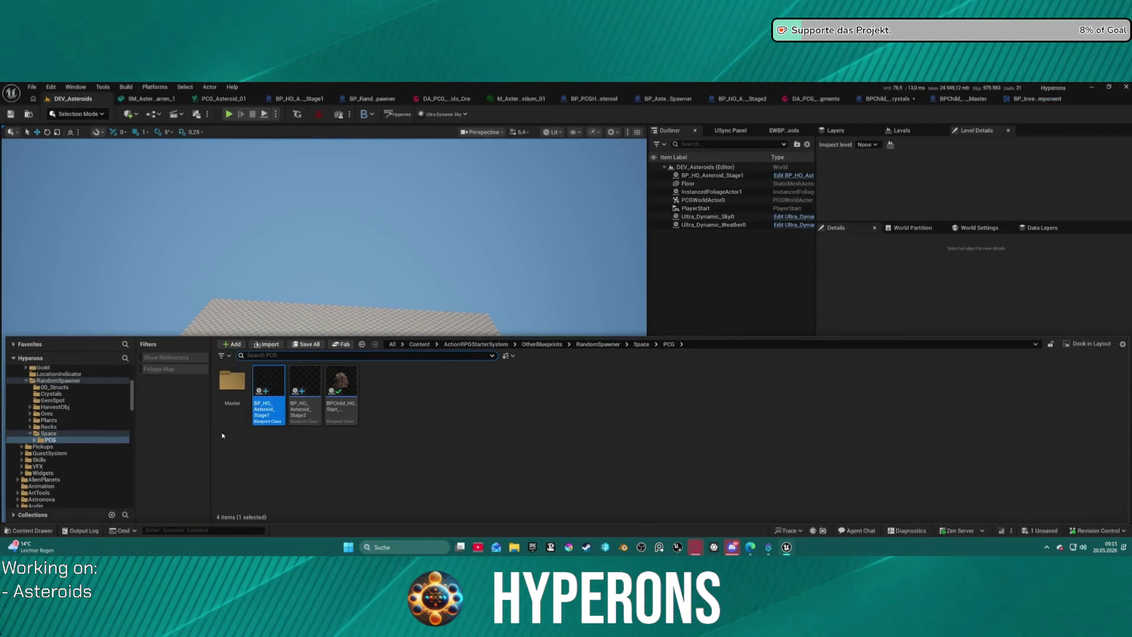
Step: Move the Master folder, both BP_HO_Asteroid blueprints and the BPChild stone into Asteroid_Stage1
{"action": "left_click", "coordinate": [233, 389]}
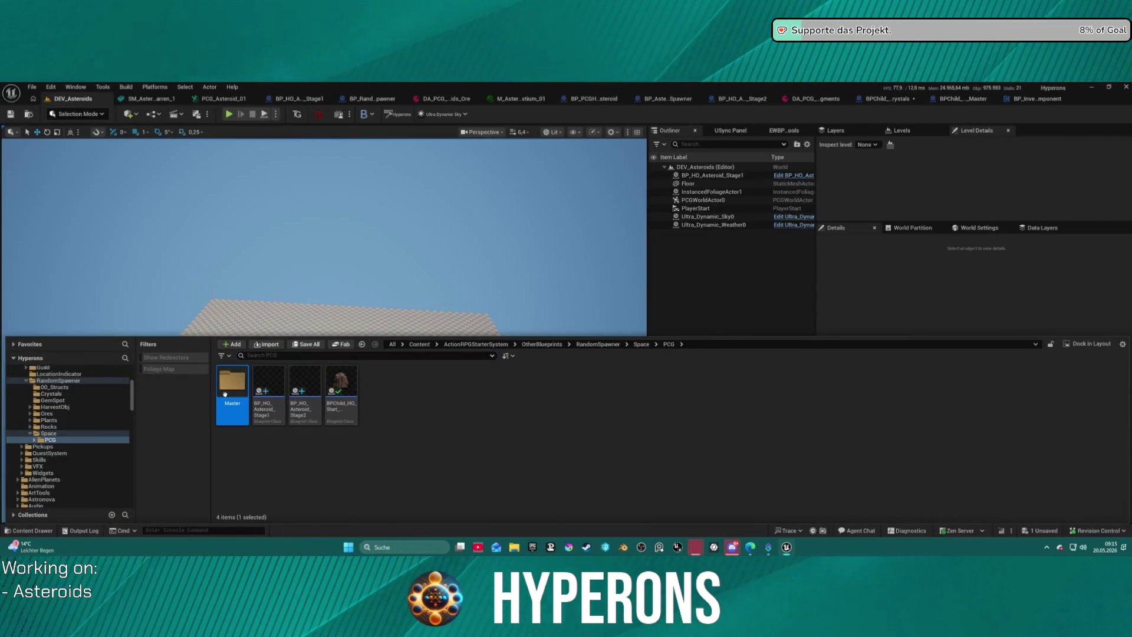
{"action": "left_click", "coordinate": [305, 392], "text": "shift"}
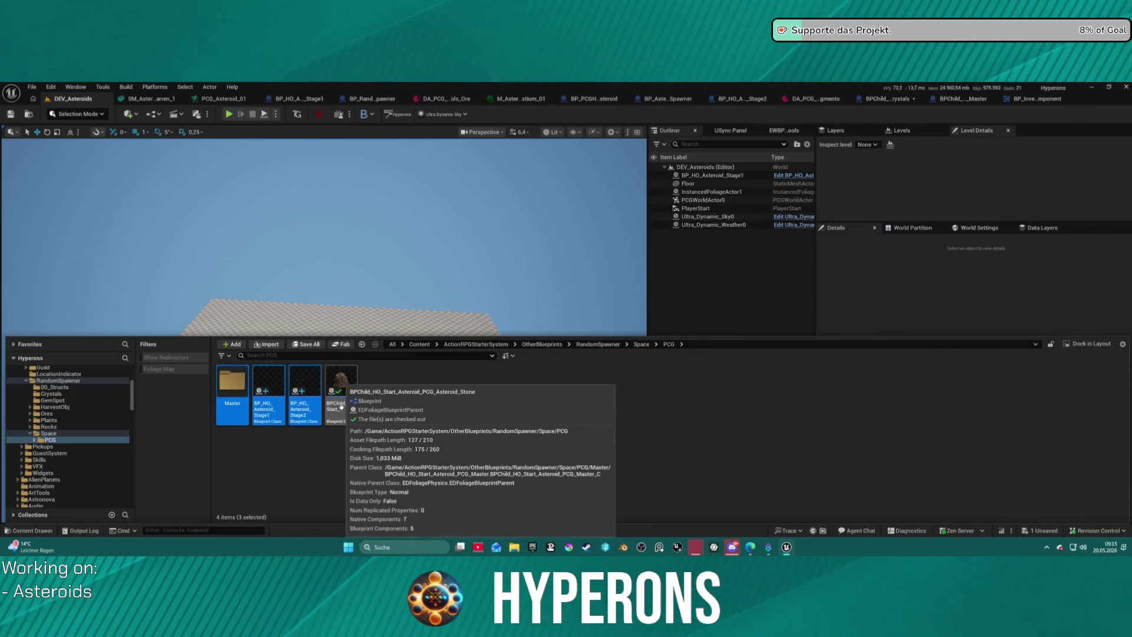
{"action": "left_click", "coordinate": [341, 406], "text": "shift"}
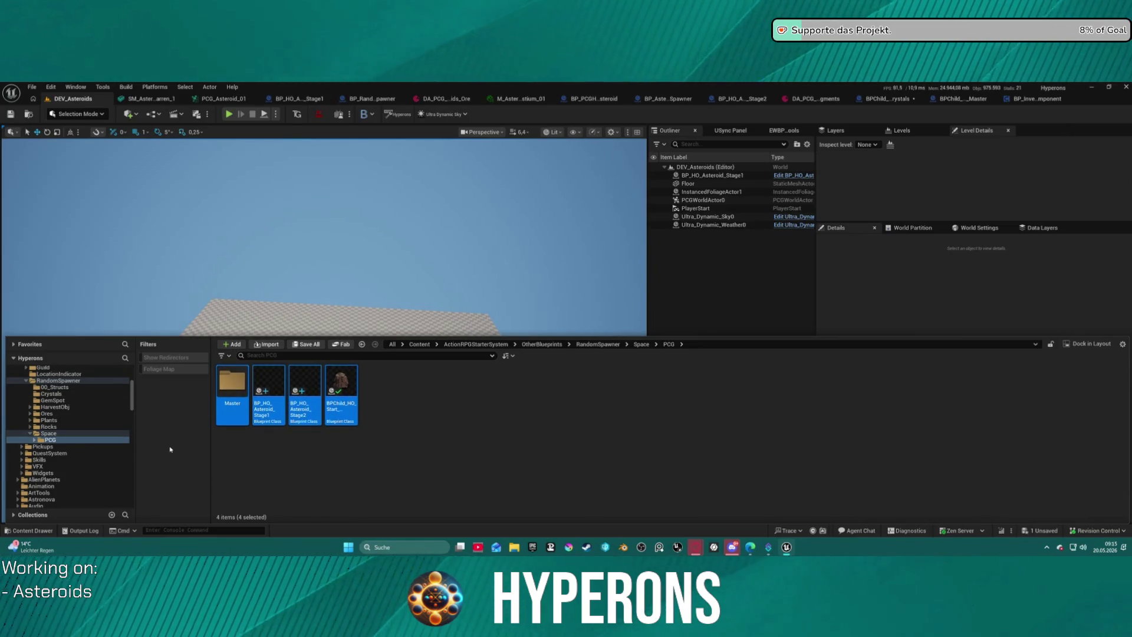
{"action": "scroll", "coordinate": [106, 422], "scroll_direction": "down", "scroll_amount": 10}
{"action": "scroll", "coordinate": [107, 422], "scroll_direction": "up", "scroll_amount": 3}
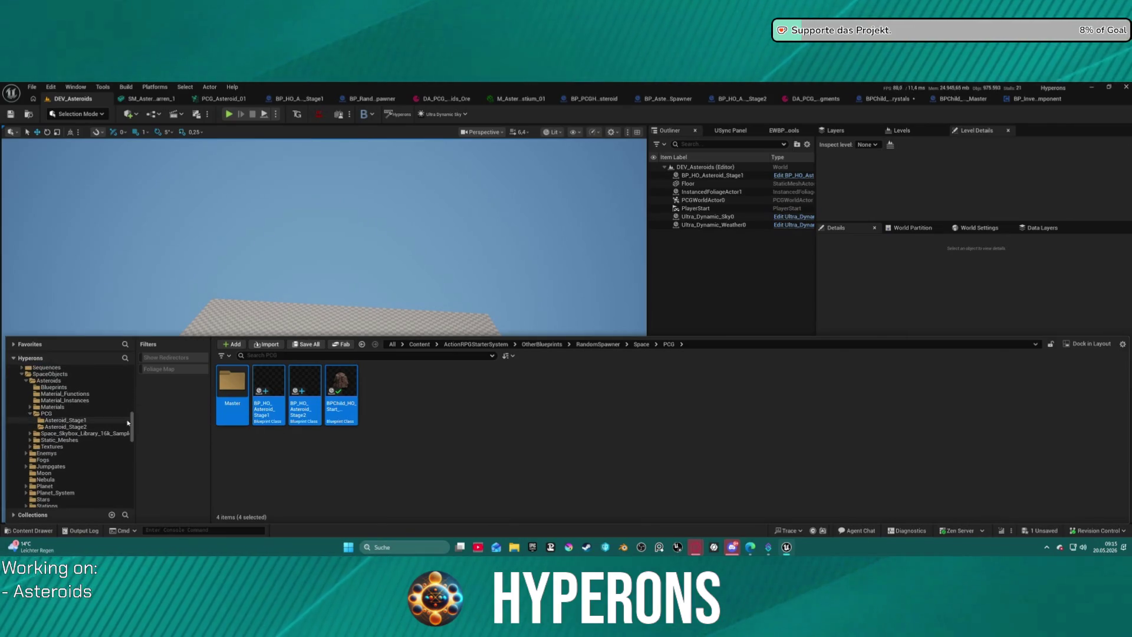
{"action": "left_click_drag", "start_coordinate": [277, 419], "coordinate": [59, 420]}
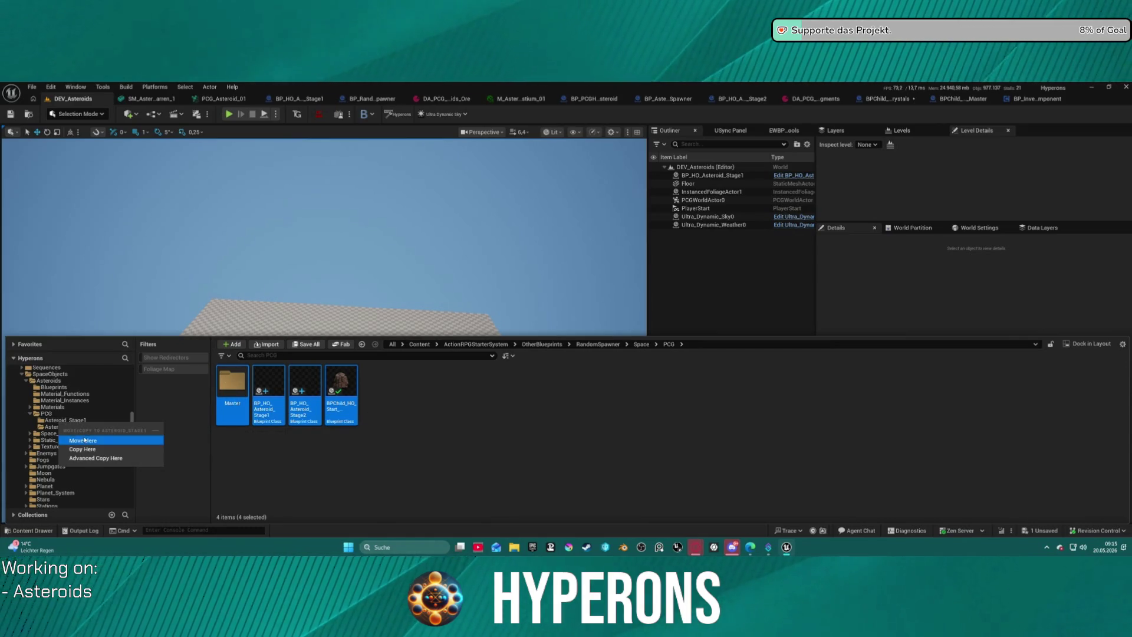
{"action": "left_click", "coordinate": [85, 440]}
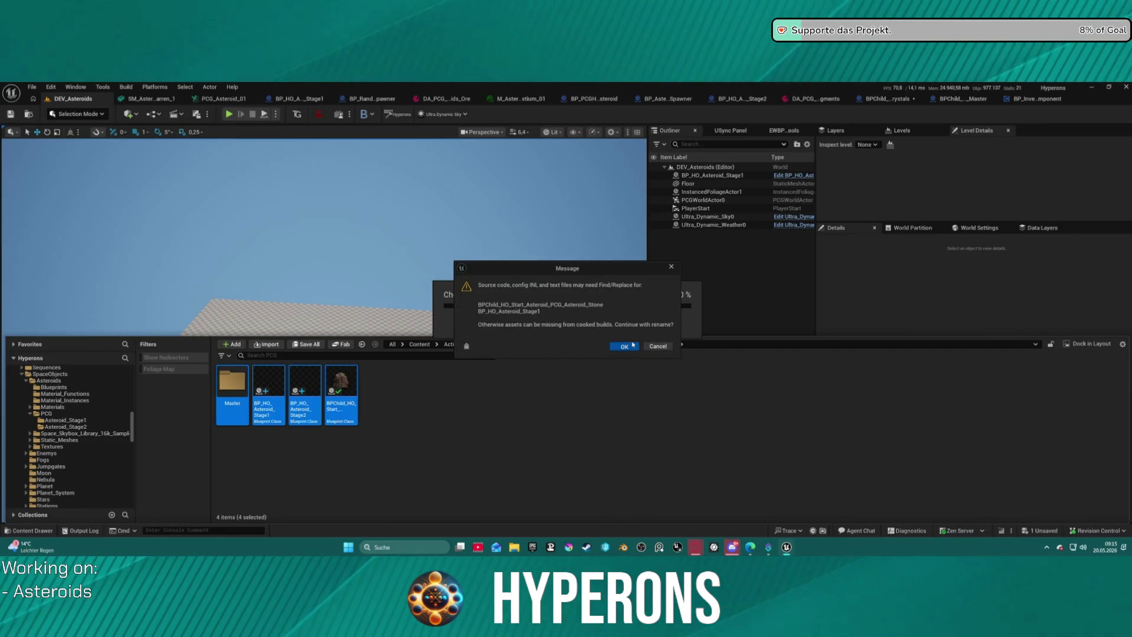
{"action": "left_click", "coordinate": [623, 346]}
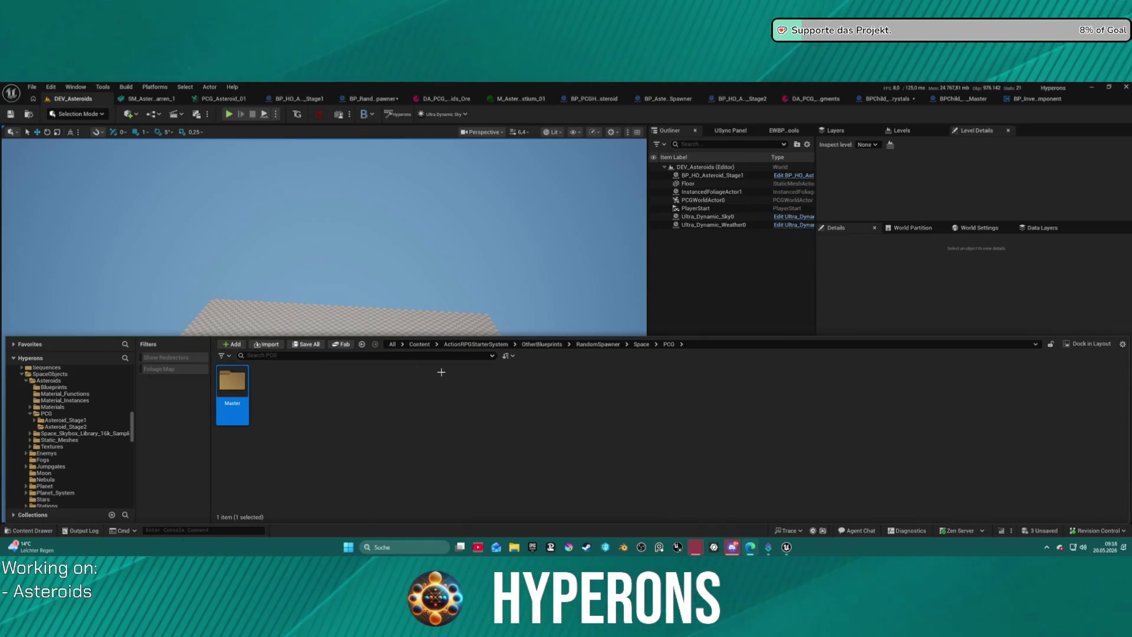
Step: Reopen the Content Drawer and go up to the old RandomSpawner Space folder
{"action": "left_click", "coordinate": [236, 266]}
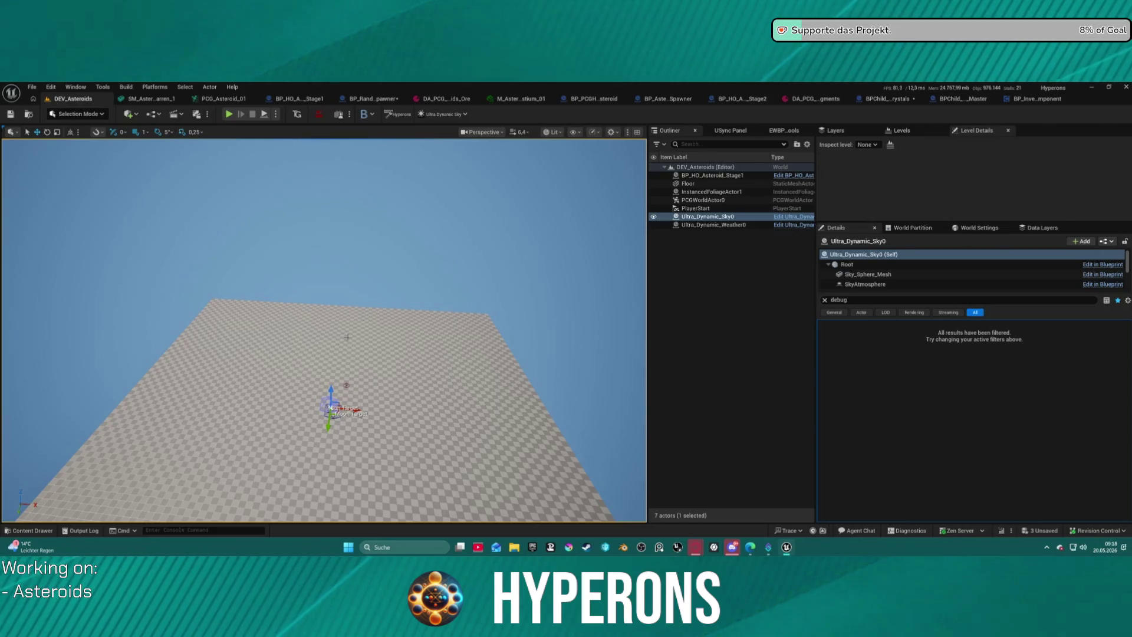
{"action": "key", "text": "ctrl+space"}
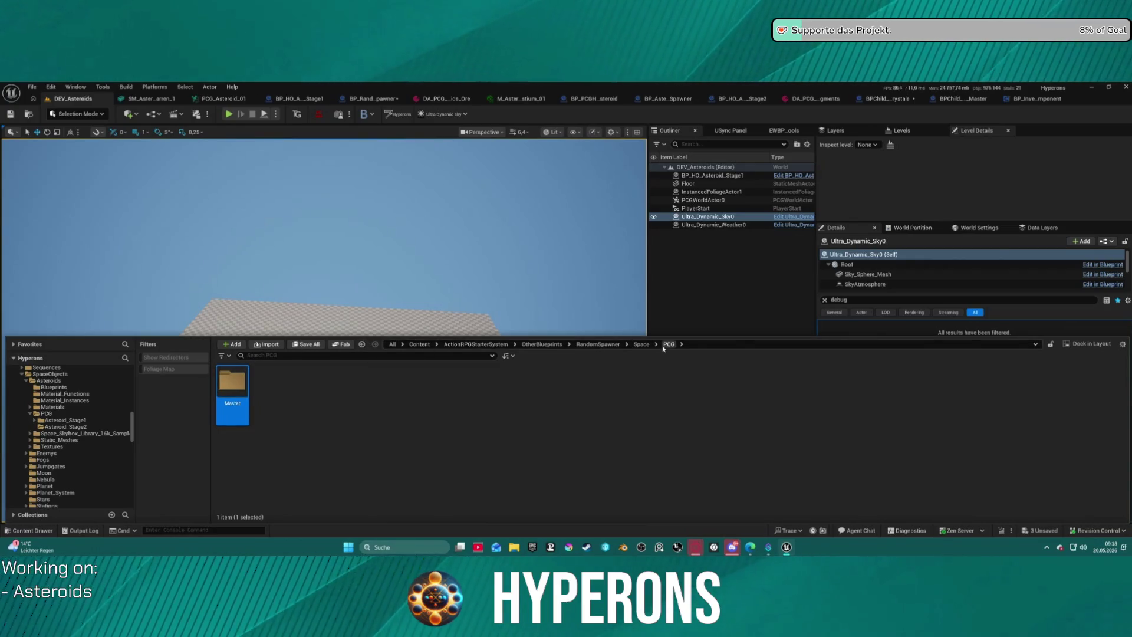
{"action": "left_click", "coordinate": [642, 344]}
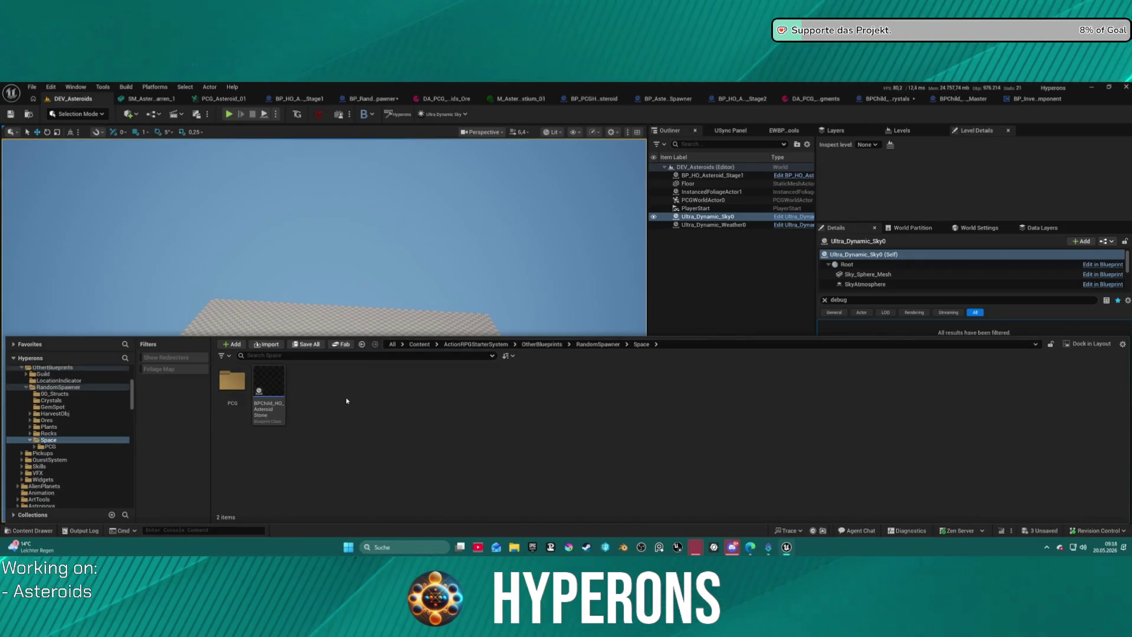
{"action": "left_click", "coordinate": [274, 416]}
{"action": "left_click", "coordinate": [247, 384]}
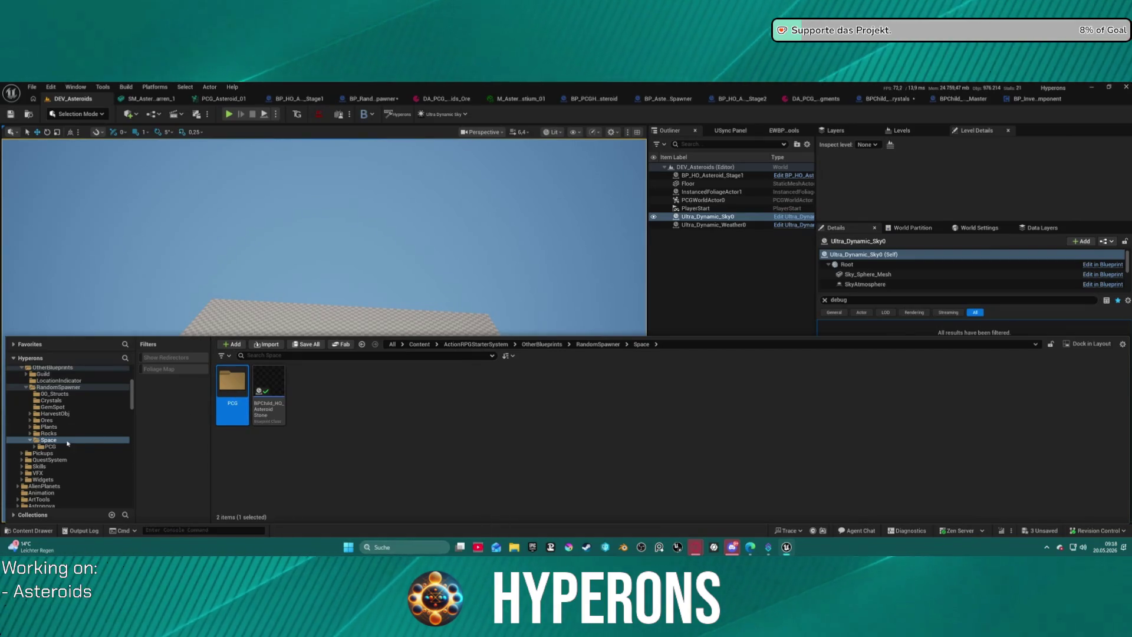
Step: Expand the old PCG folder, select the leftover BP_HO_Asteroid_Stage2 and try deleting it
{"action": "left_click", "coordinate": [34, 446]}
{"action": "left_click", "coordinate": [50, 447]}
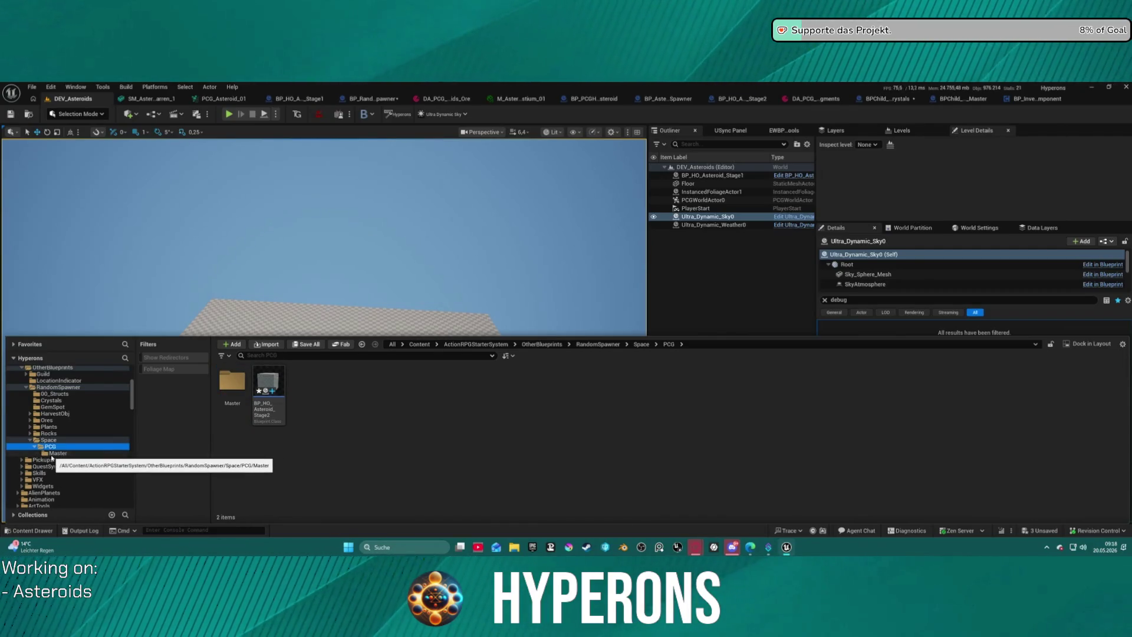
{"action": "mouse_move", "coordinate": [268, 409]}
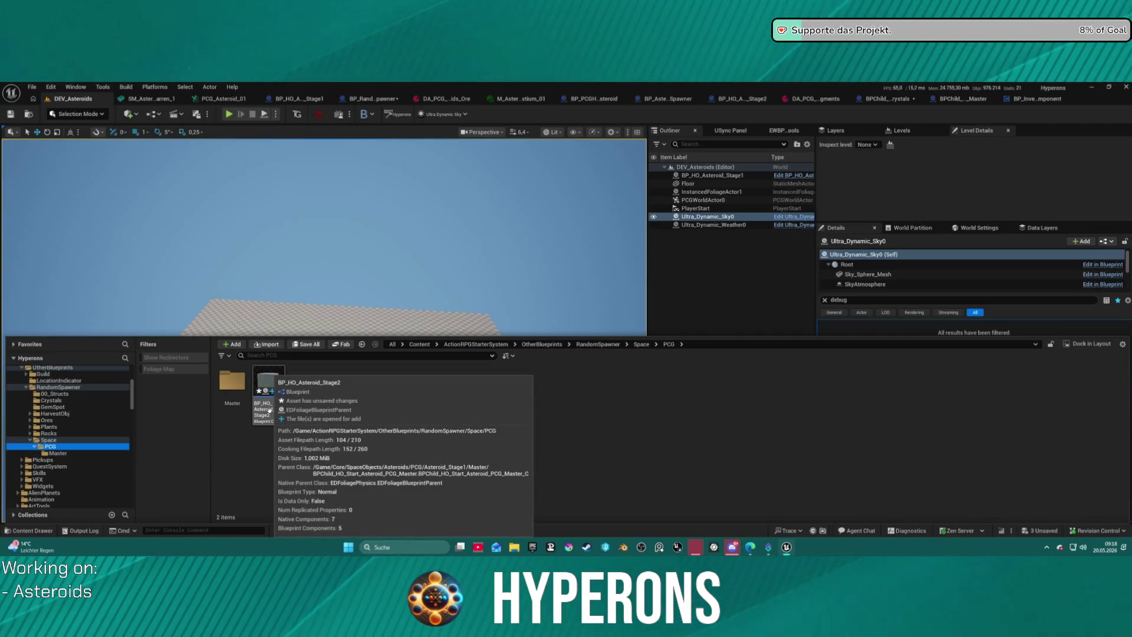
{"action": "left_click", "coordinate": [269, 410]}
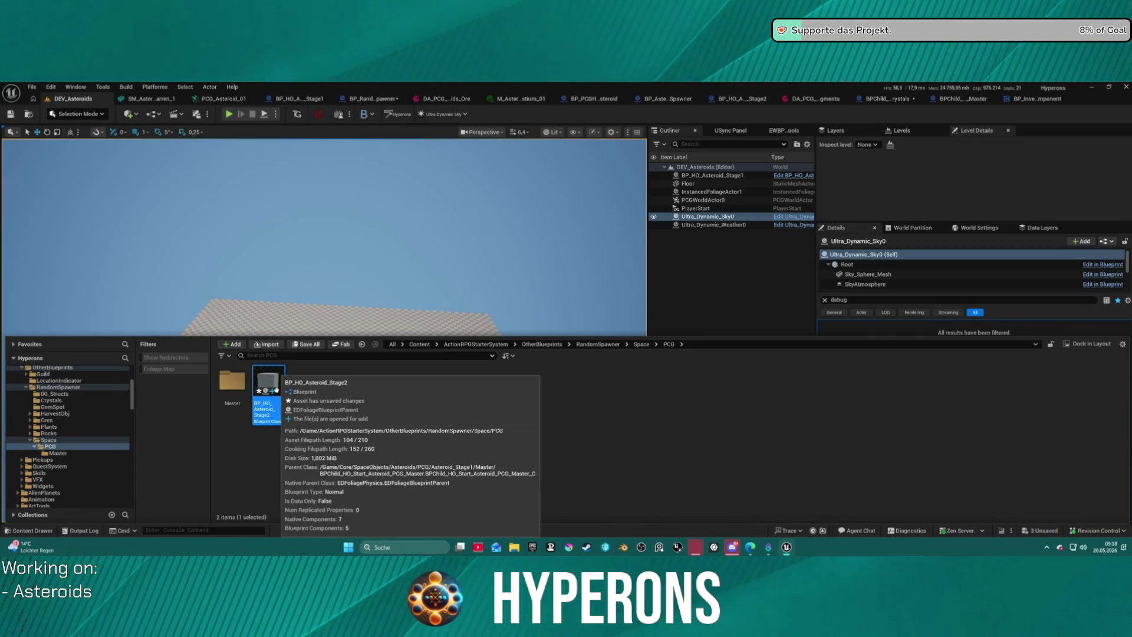
{"action": "key", "text": "Delete"}
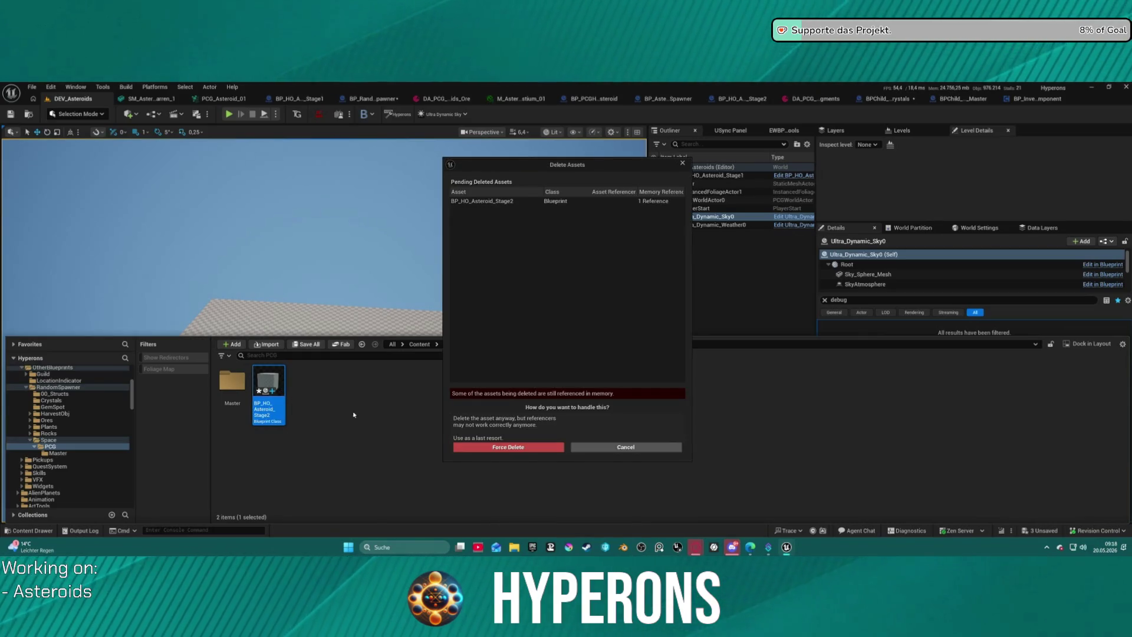
Step: Cancel the delete, check the emptied old Master folder, then open Asteroid_Stage1's Master folder
{"action": "left_click", "coordinate": [626, 447]}
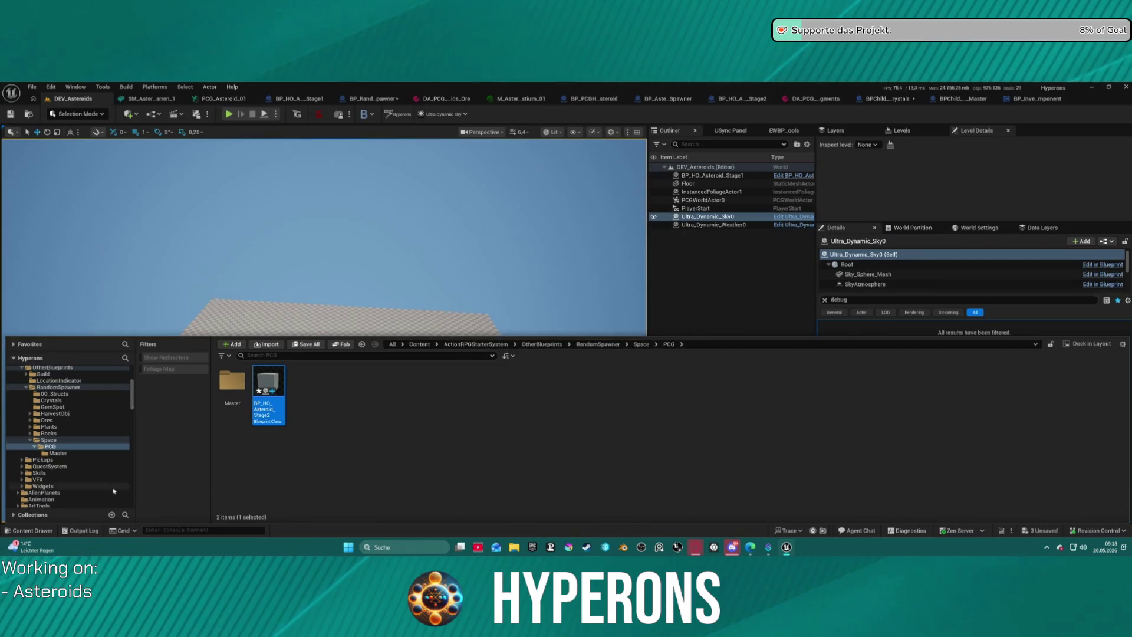
{"action": "left_click", "coordinate": [58, 453]}
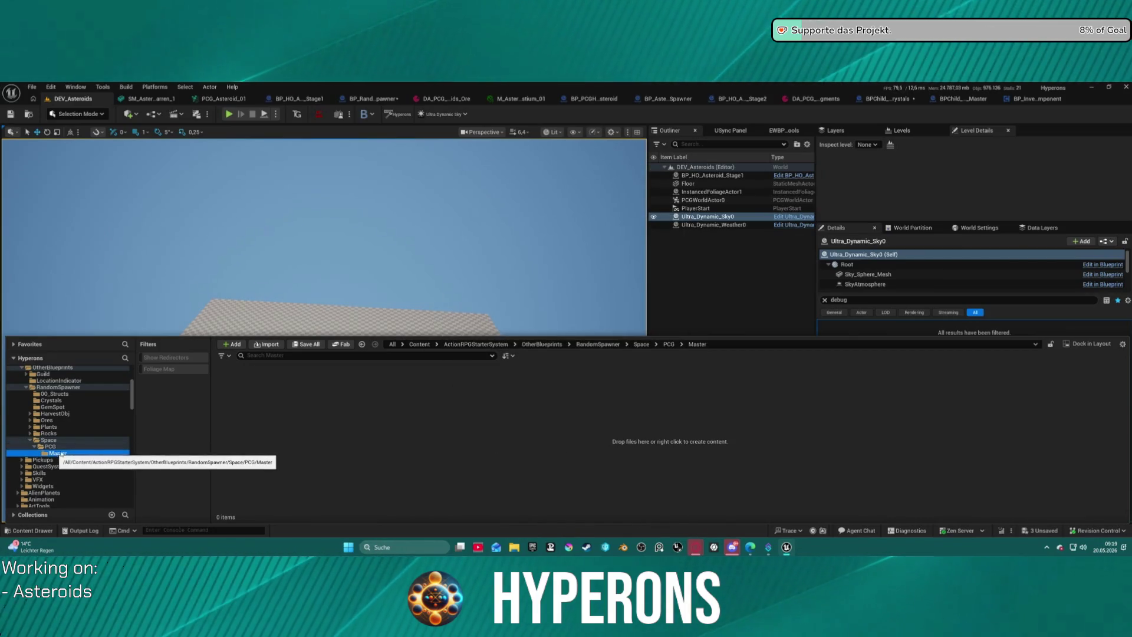
{"action": "scroll", "coordinate": [70, 450], "scroll_direction": "down", "scroll_amount": 10}
{"action": "scroll", "coordinate": [70, 450], "scroll_direction": "down", "scroll_amount": 5}
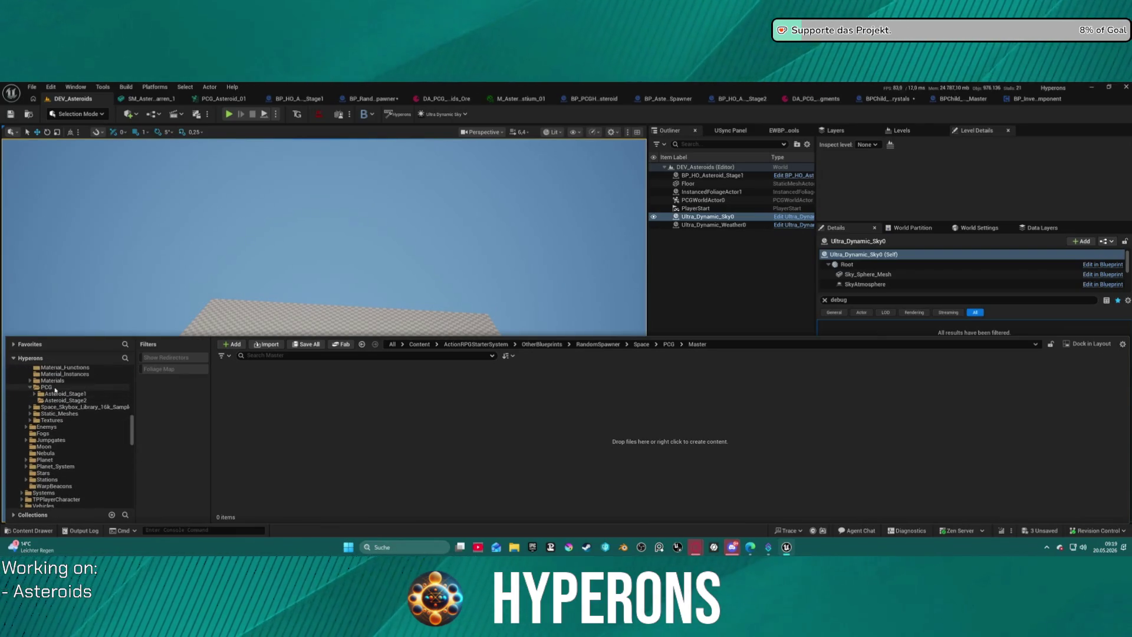
{"action": "left_click", "coordinate": [59, 393]}
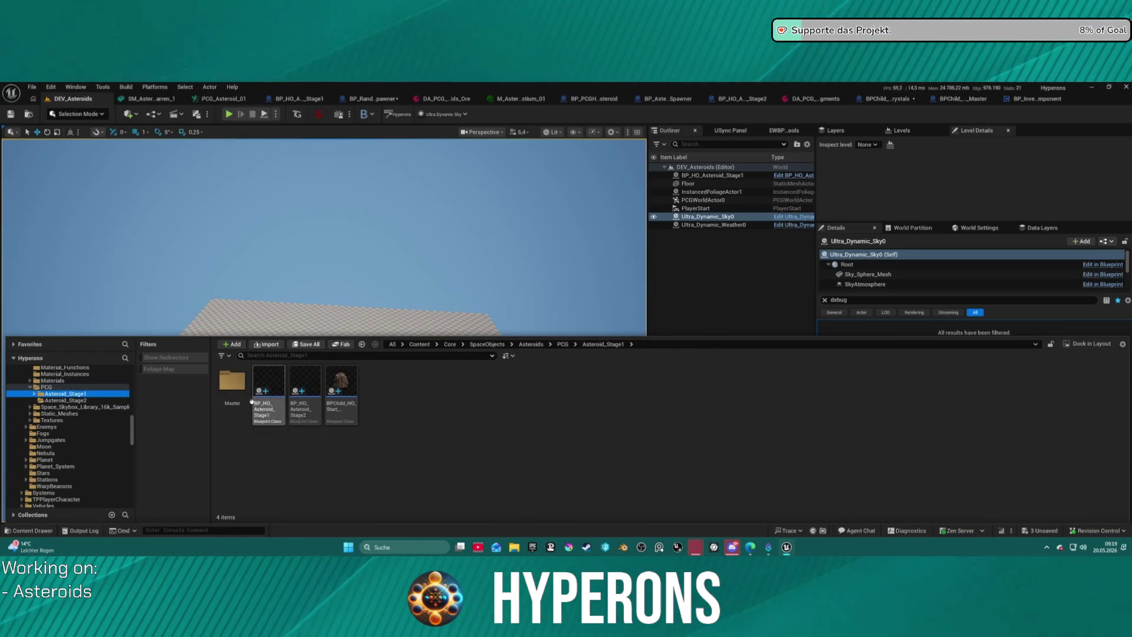
{"action": "mouse_move", "coordinate": [275, 414]}
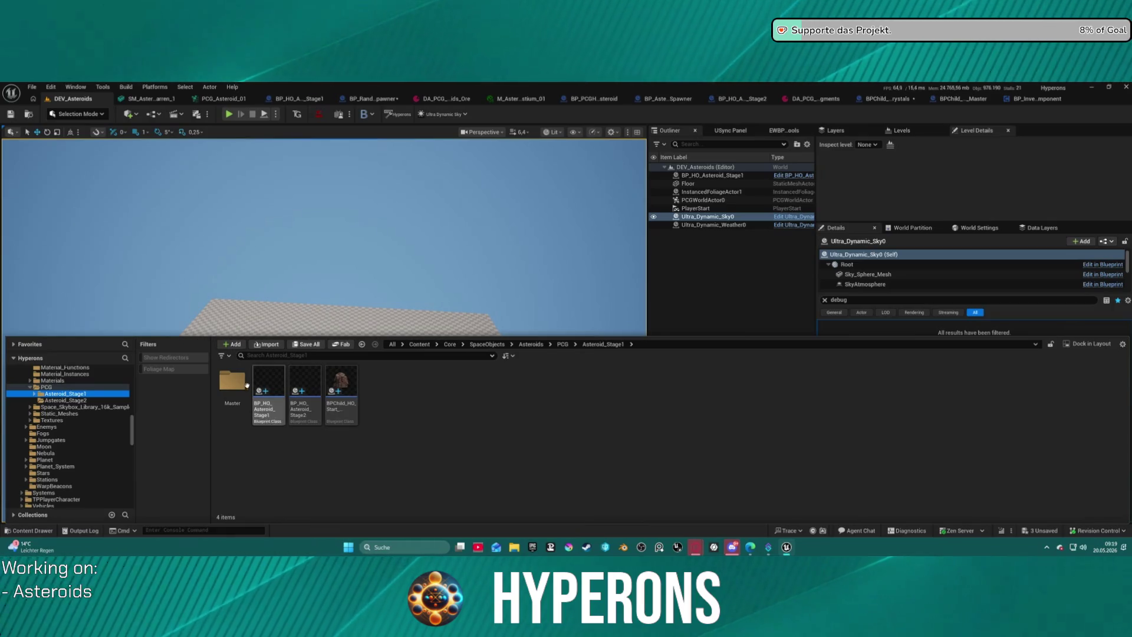
{"action": "double_click", "coordinate": [234, 382]}
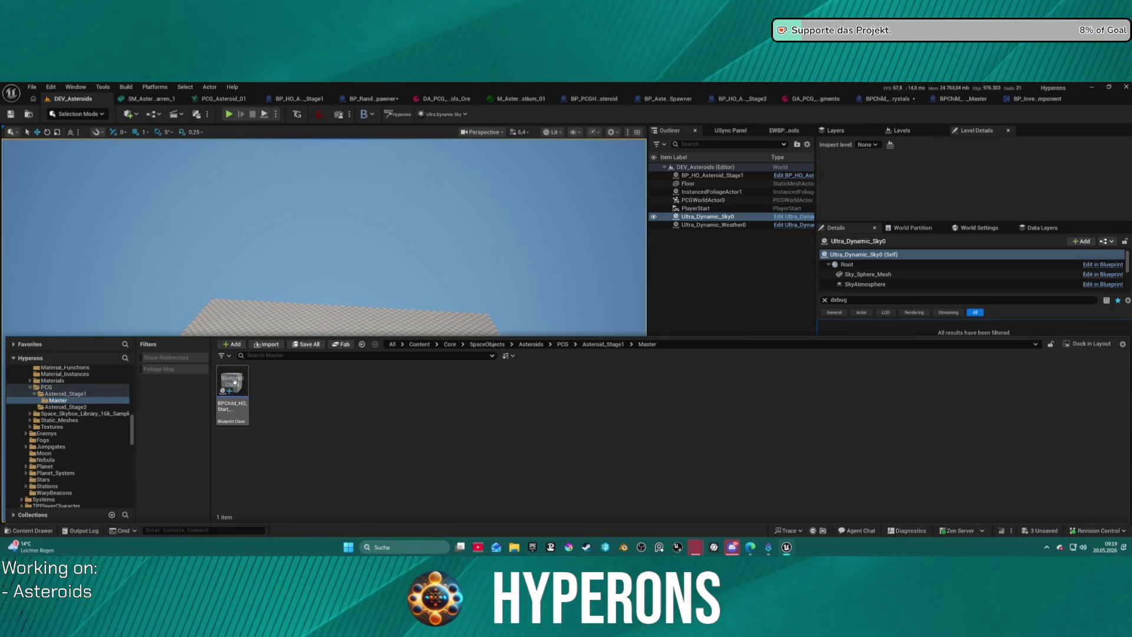
Step: Open the BPChild_HO_Start_Asteroid_PCG_Master blueprint and bring up the Content Drawer
{"action": "mouse_move", "coordinate": [240, 408]}
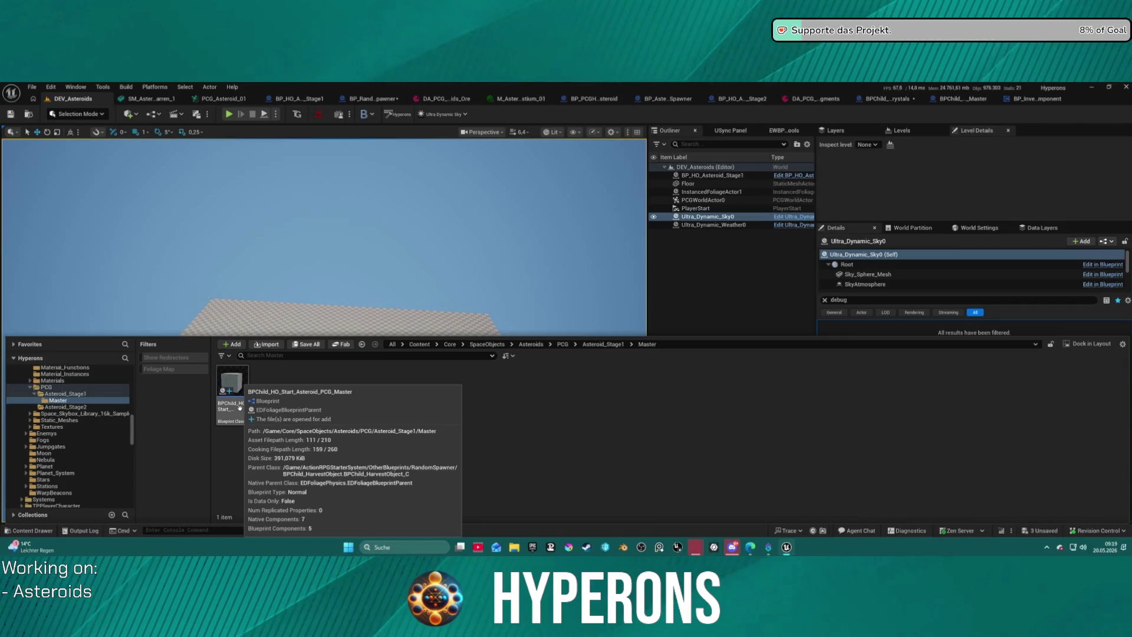
{"action": "double_click", "coordinate": [241, 407]}
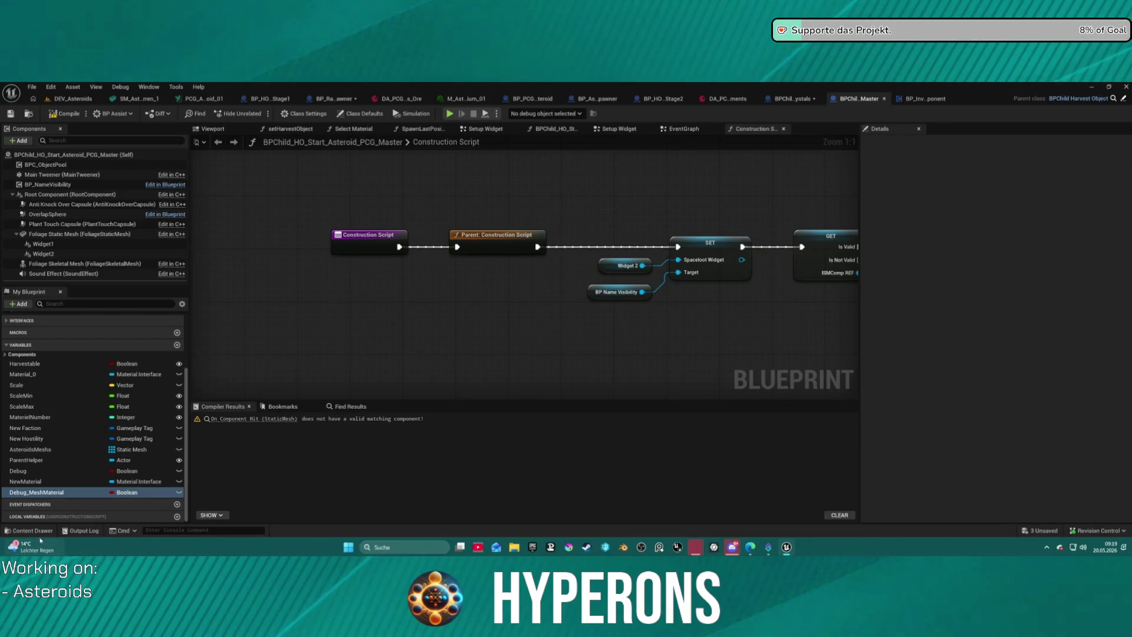
{"action": "key", "text": "ctrl+space"}
{"action": "scroll", "coordinate": [93, 418], "scroll_direction": "up", "scroll_amount": 10}
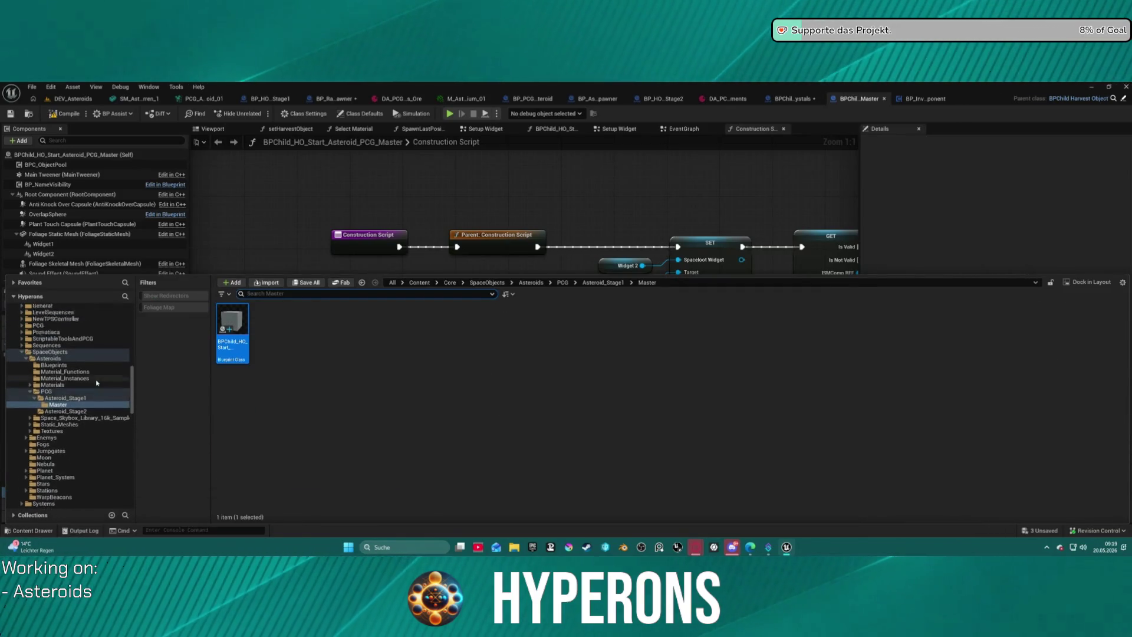
{"action": "scroll", "coordinate": [89, 383], "scroll_direction": "up", "scroll_amount": 5}
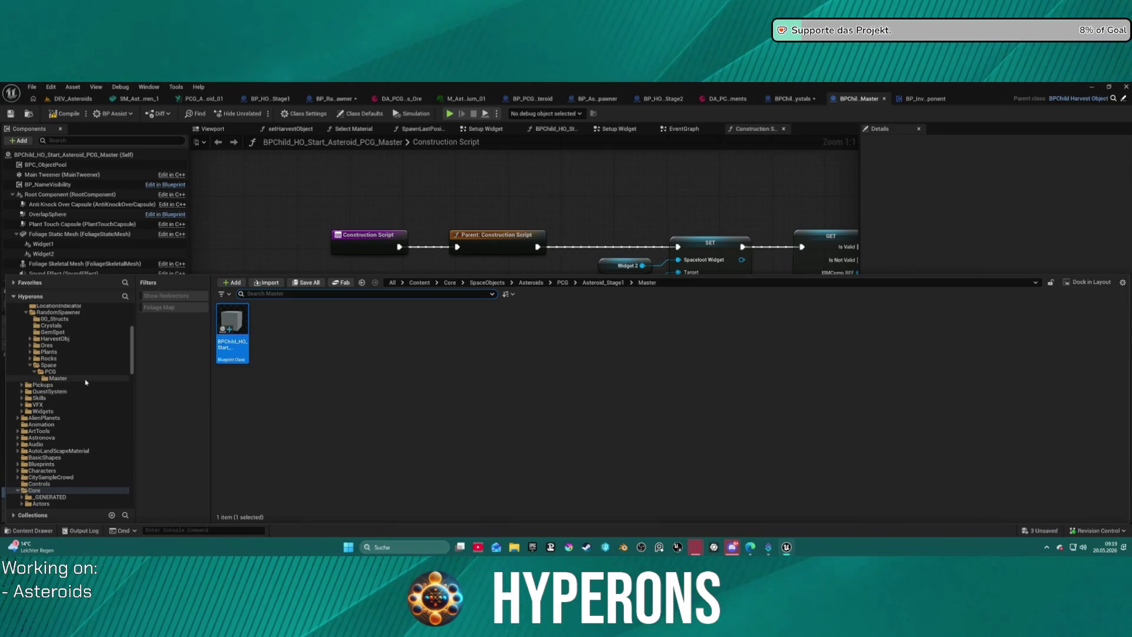
Step: Attempt to delete the old RandomSpawner/Space/PCG/Master folder, then cancel since it's still referenced
{"action": "left_click", "coordinate": [79, 381]}
{"action": "key", "text": "Delete"}
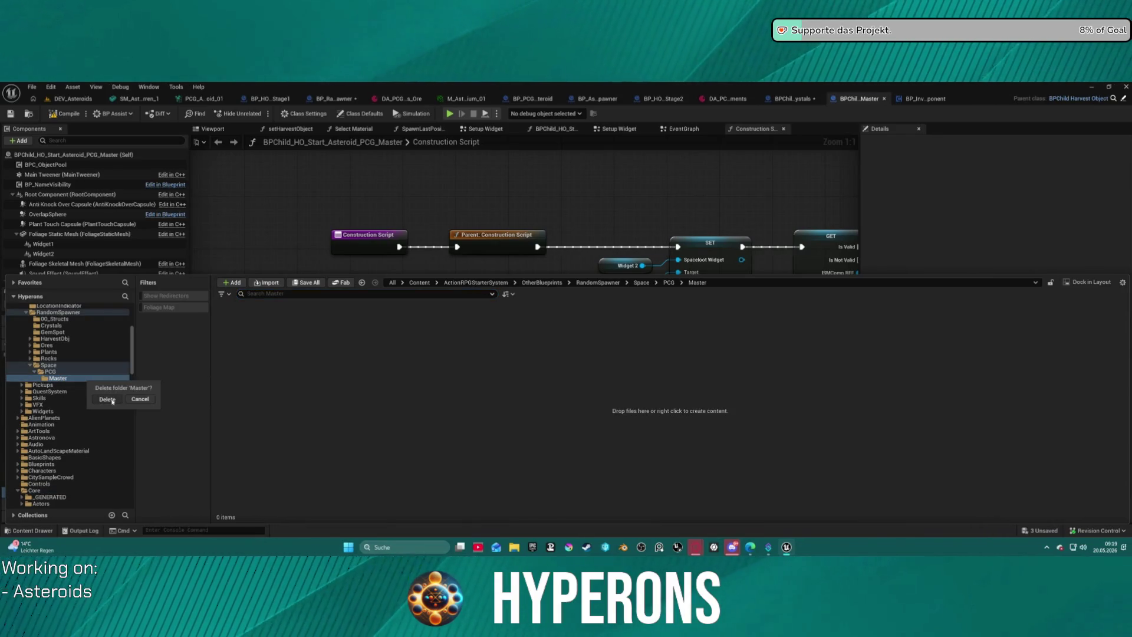
{"action": "left_click", "coordinate": [108, 399]}
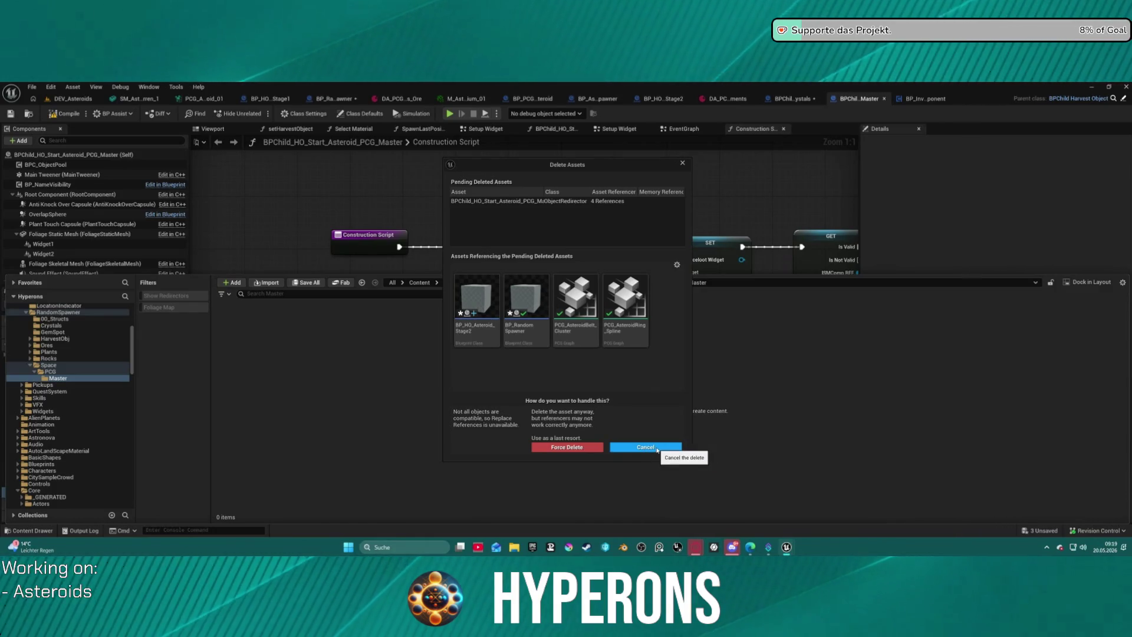
{"action": "left_click", "coordinate": [657, 448]}
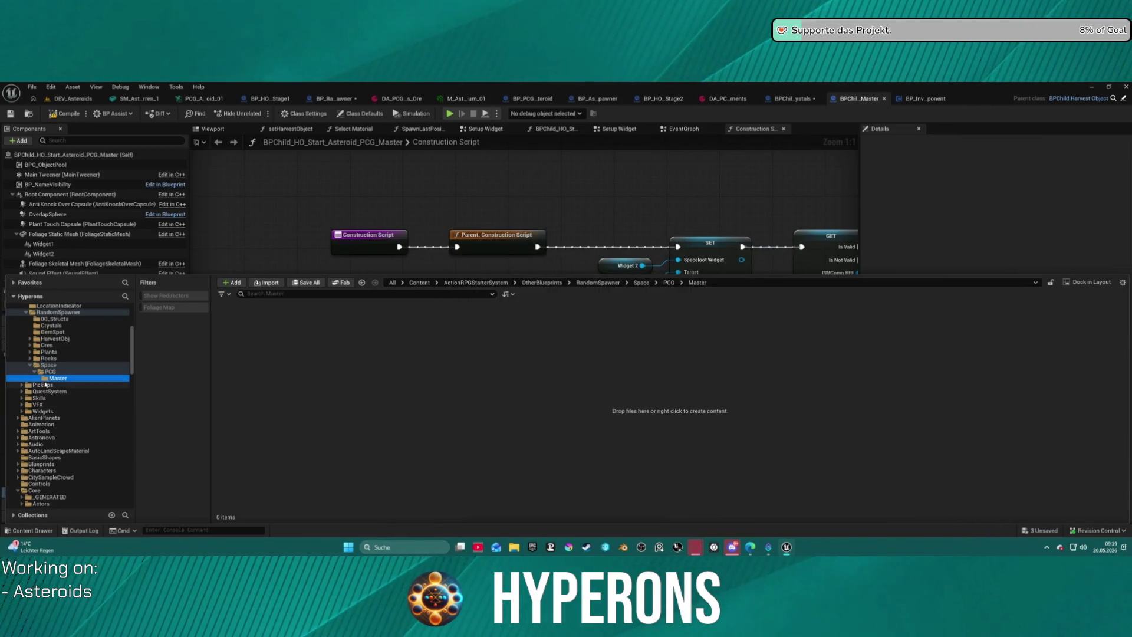
Step: Browse the old PCG and Space folders, then return to the empty old Master folder
{"action": "left_click", "coordinate": [47, 371]}
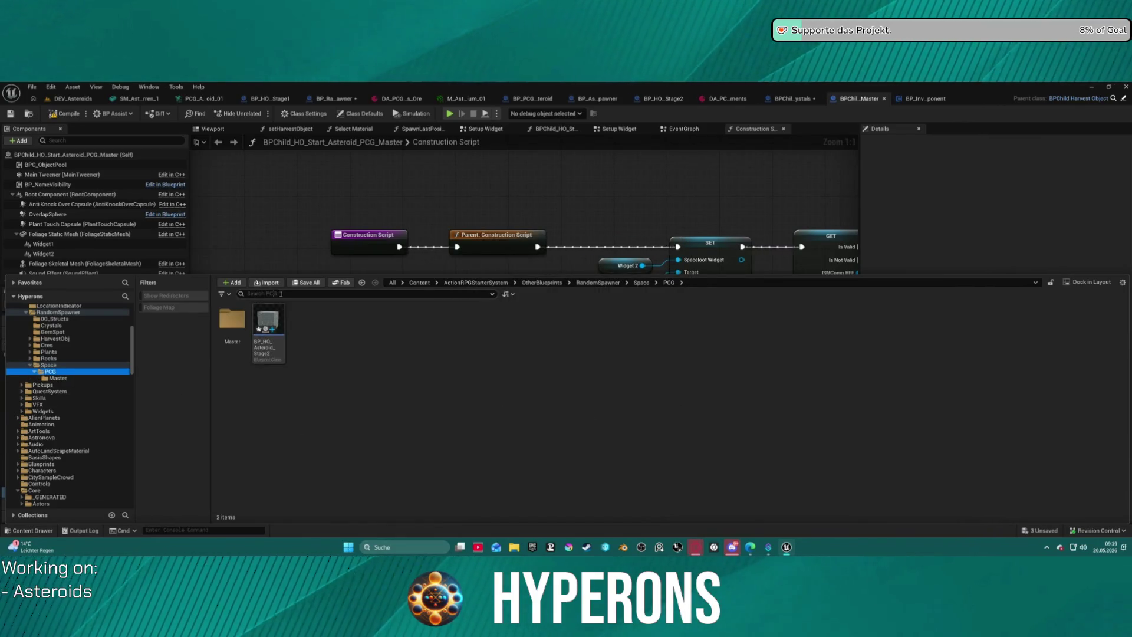
{"action": "left_click", "coordinate": [39, 367]}
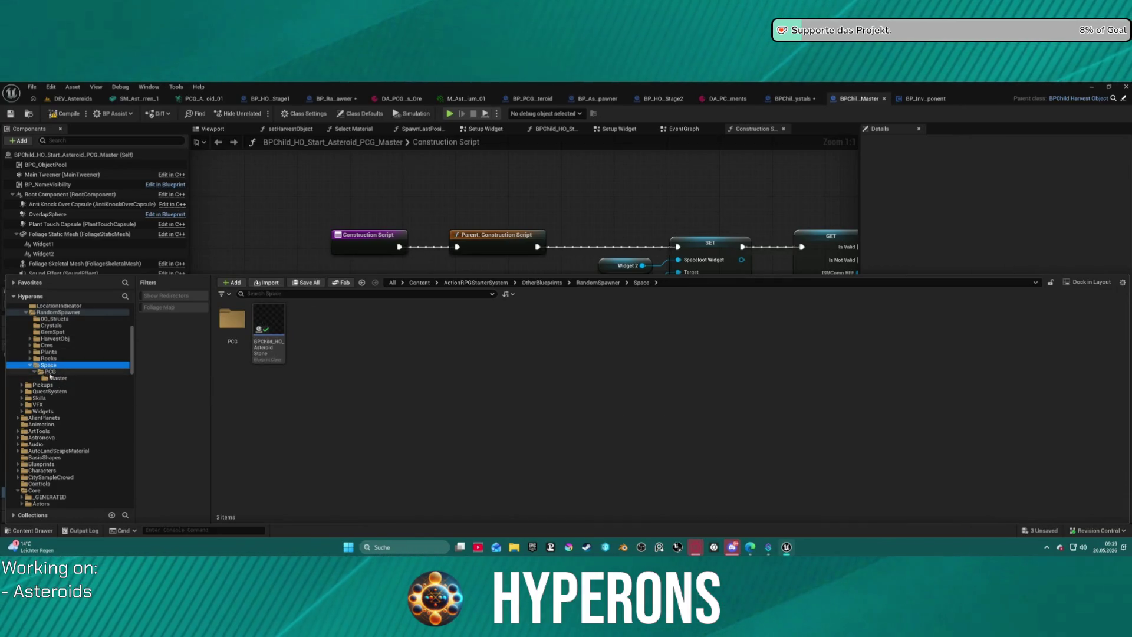
{"action": "left_click", "coordinate": [50, 371]}
{"action": "left_click", "coordinate": [56, 378]}
{"action": "left_click", "coordinate": [52, 372]}
{"action": "left_click", "coordinate": [57, 378]}
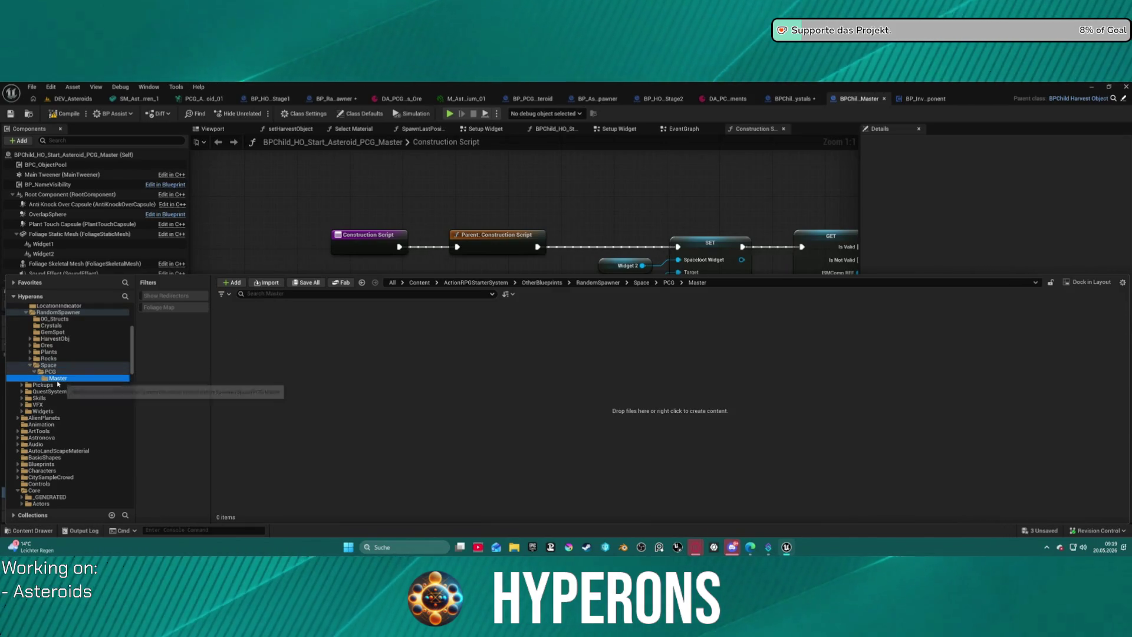
Step: Fix up redirector references in the old Master folder, skipping BP_HO_Asteroid_Stage2 when it fails to save
{"action": "right_click", "coordinate": [58, 379]}
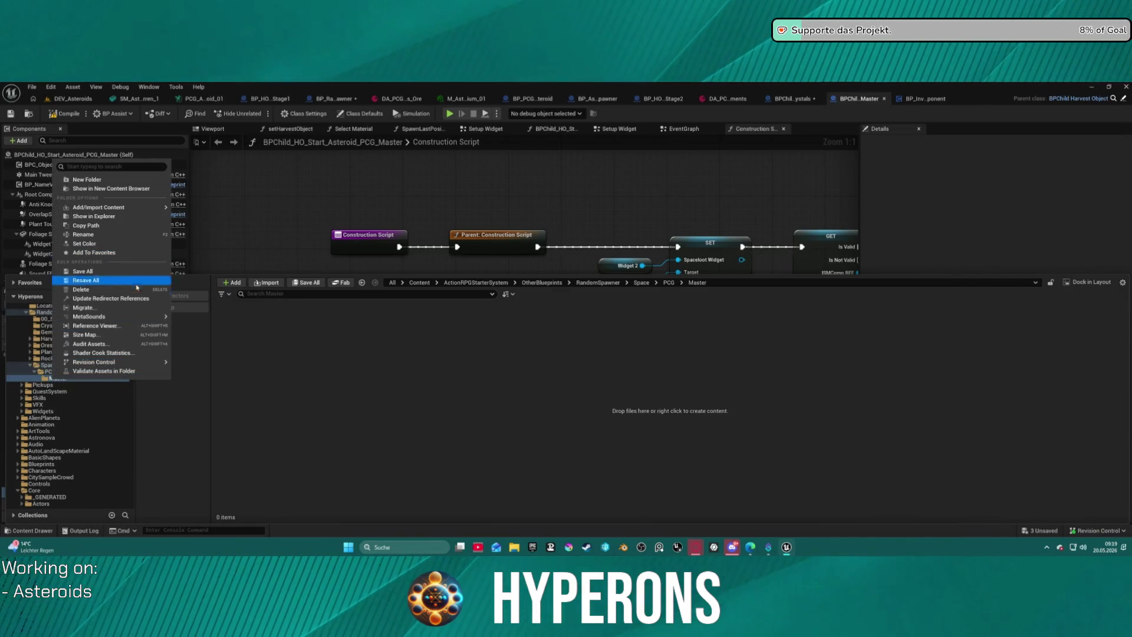
{"action": "left_click", "coordinate": [118, 298]}
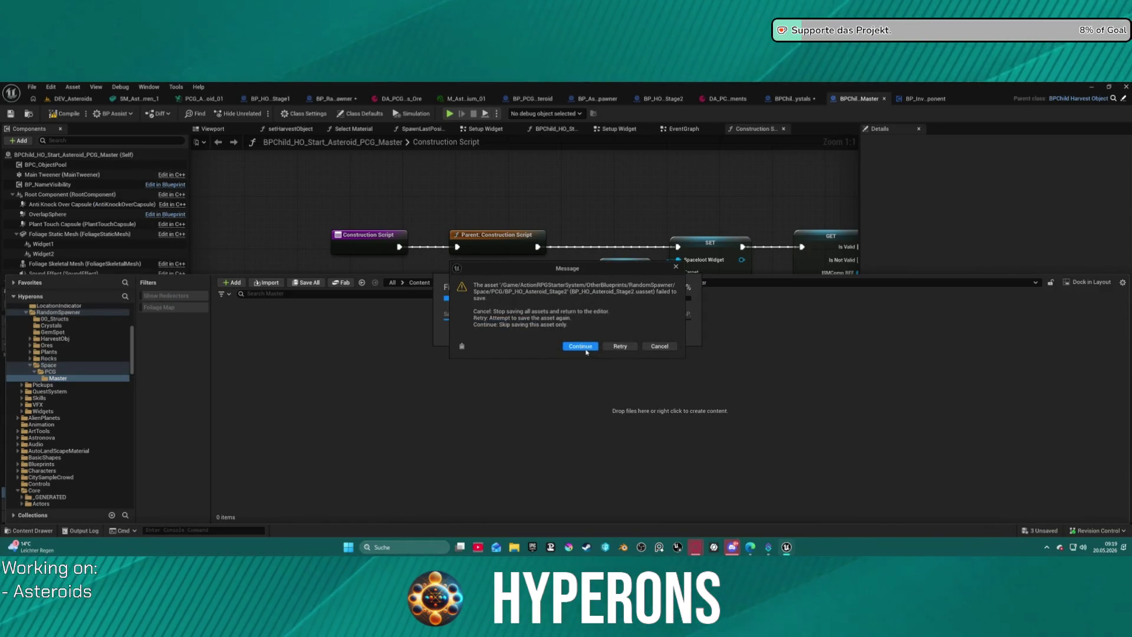
{"action": "left_click", "coordinate": [580, 347]}
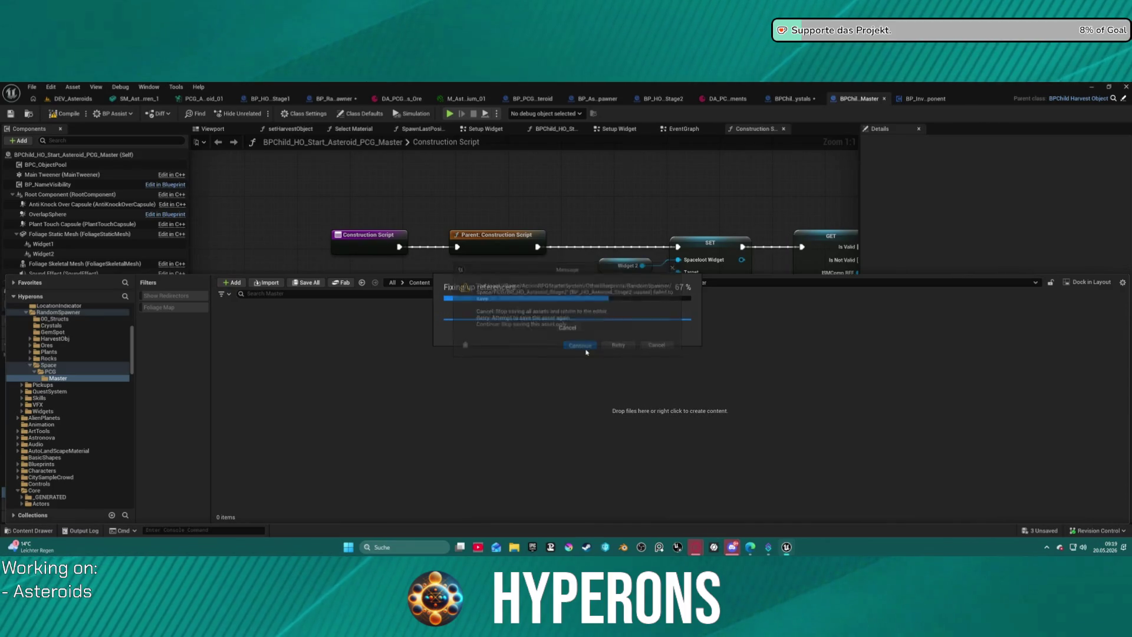
{"action": "left_click", "coordinate": [672, 335]}
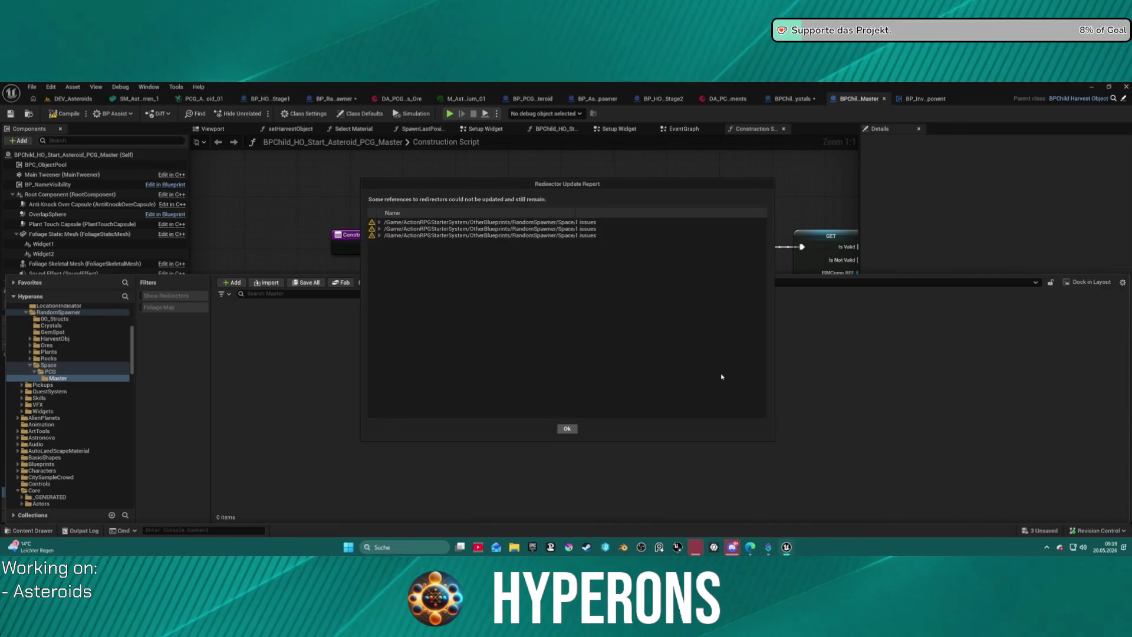
{"action": "left_click", "coordinate": [567, 429]}
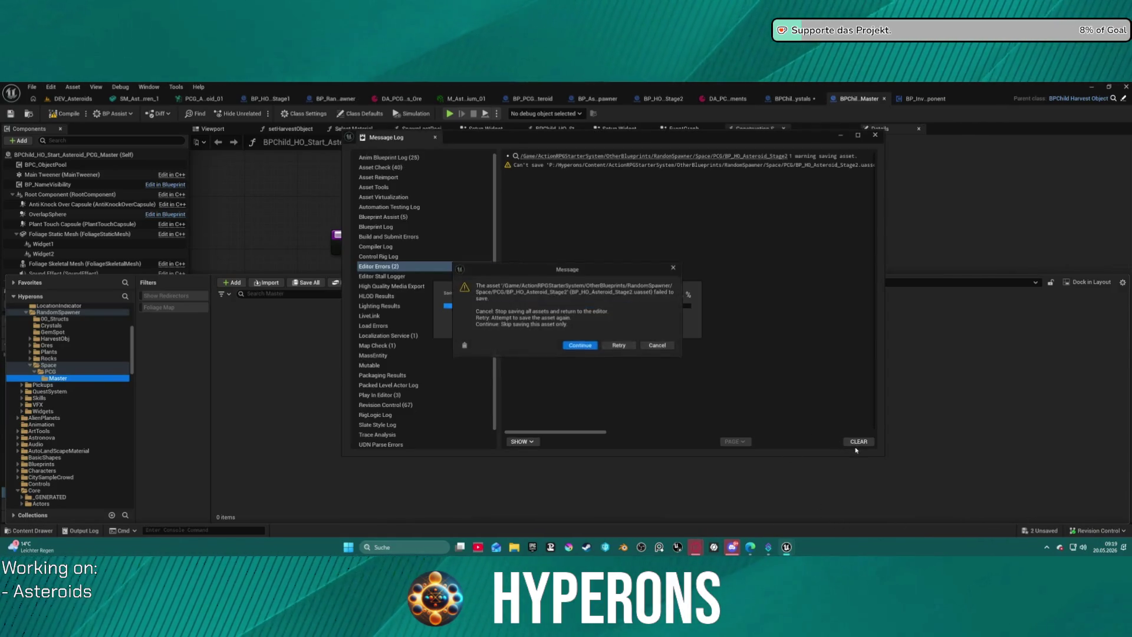
{"action": "left_click", "coordinate": [657, 346]}
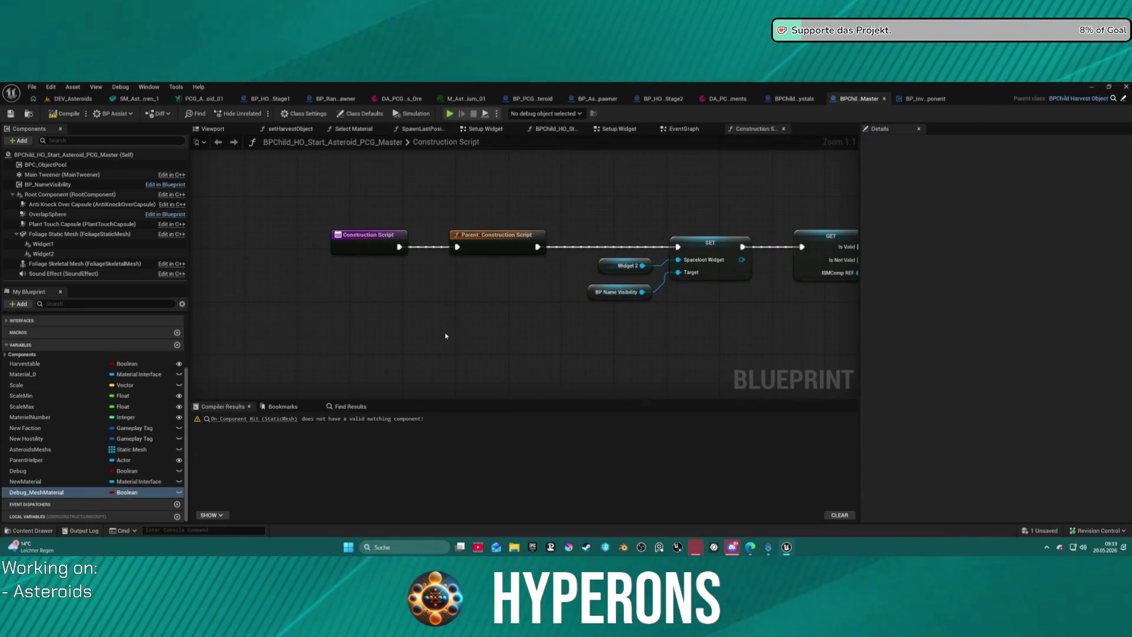
Step: Save all modified assets again; BP_HO_Asteroid_Stage2 still fails to save
{"action": "key", "text": "ctrl+shift+s"}
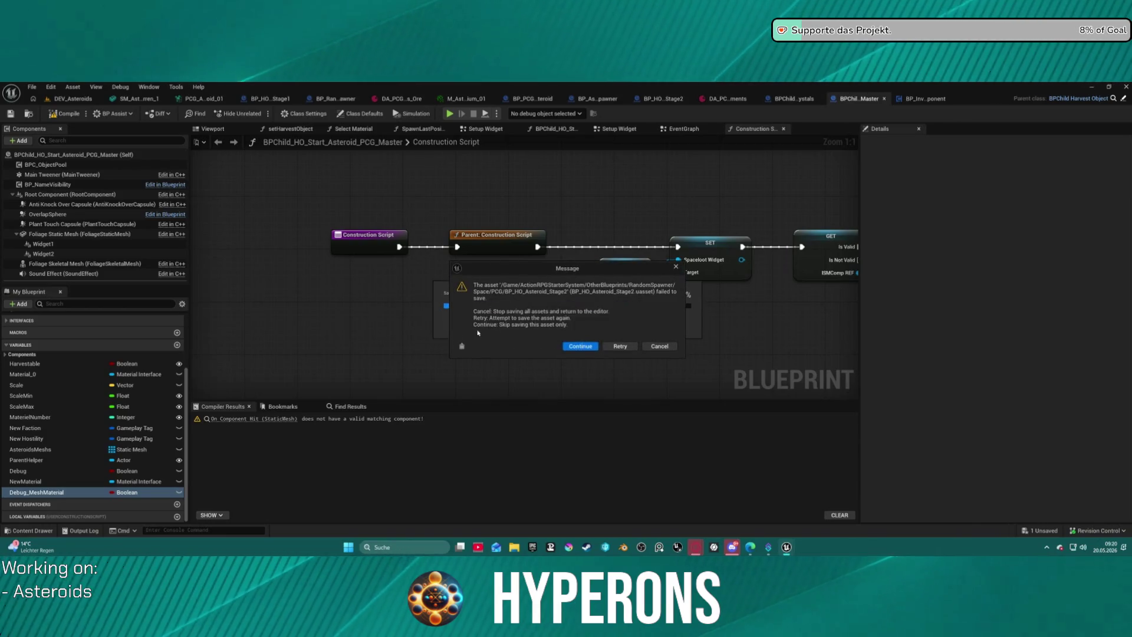
{"action": "left_click", "coordinate": [590, 346]}
{"action": "left_click", "coordinate": [664, 333]}
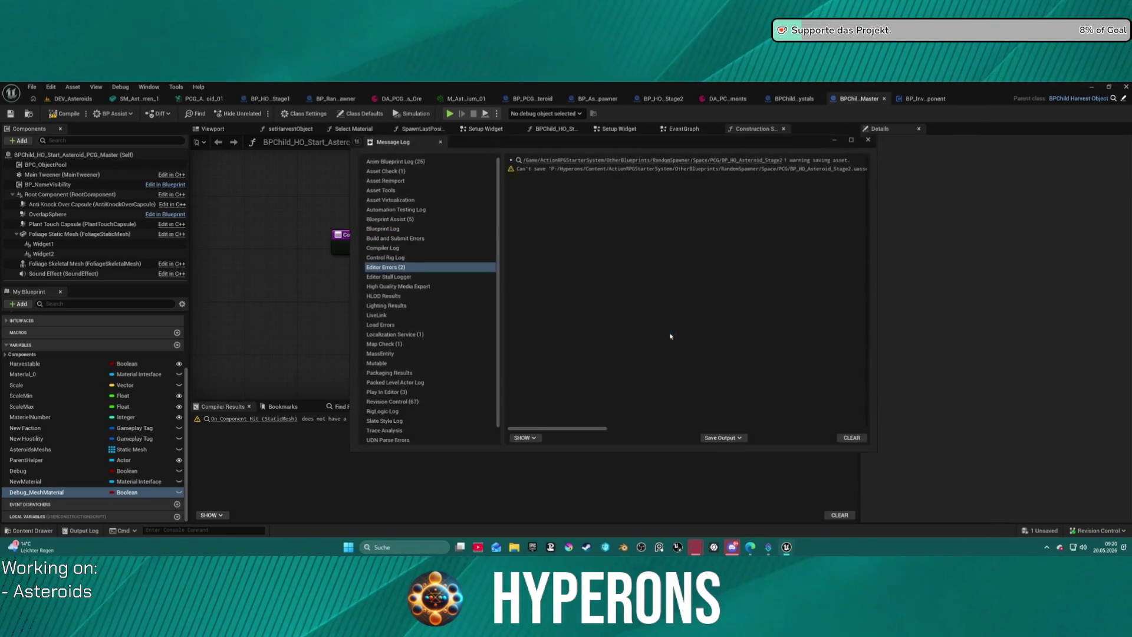
{"action": "left_click", "coordinate": [876, 136]}
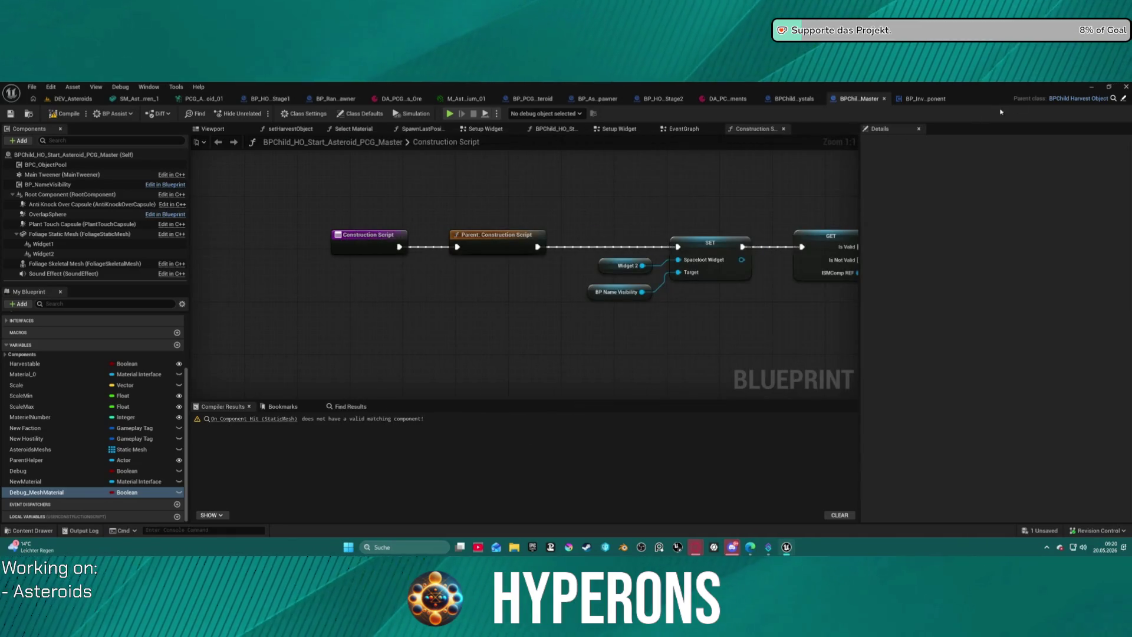
{"action": "left_click", "coordinate": [1125, 87]}
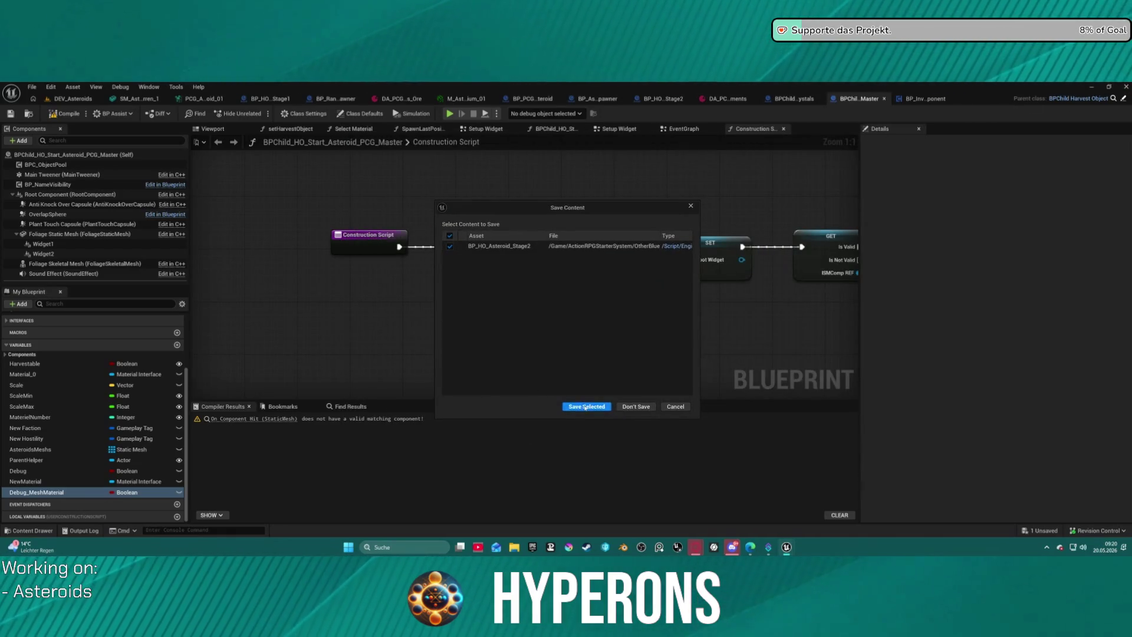
{"action": "left_click", "coordinate": [585, 407]}
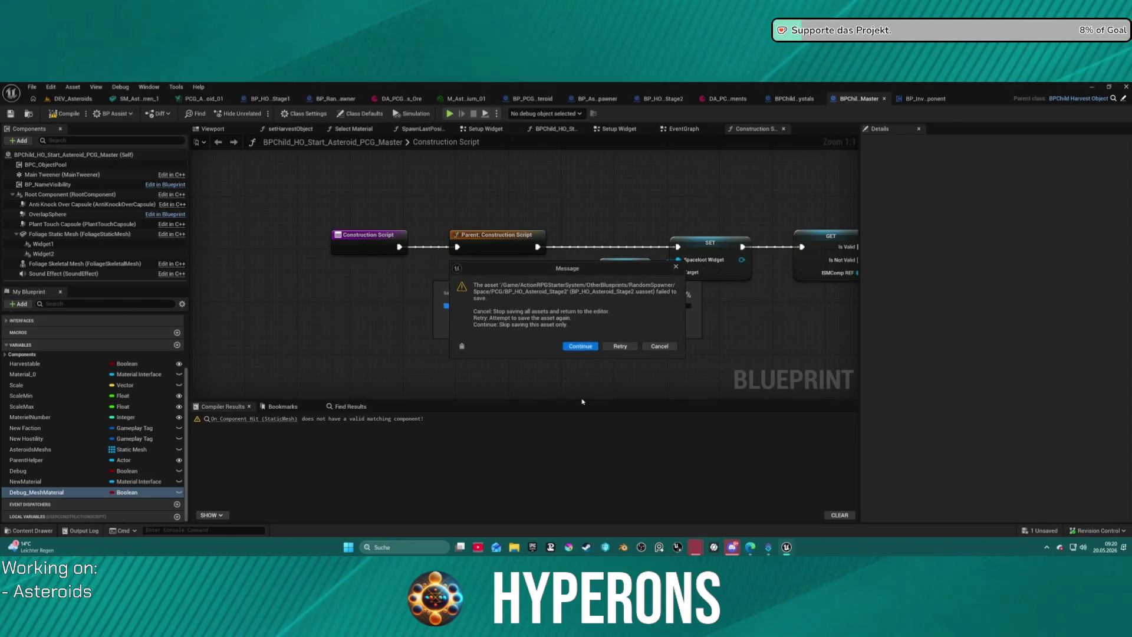
{"action": "left_click", "coordinate": [581, 346]}
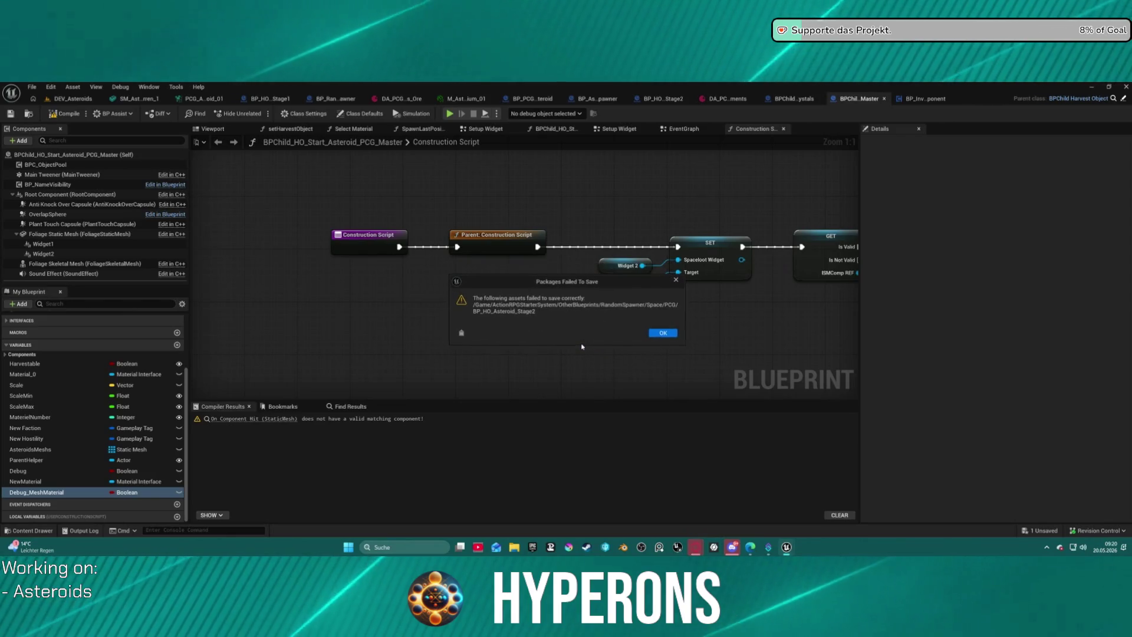
{"action": "left_click", "coordinate": [667, 333]}
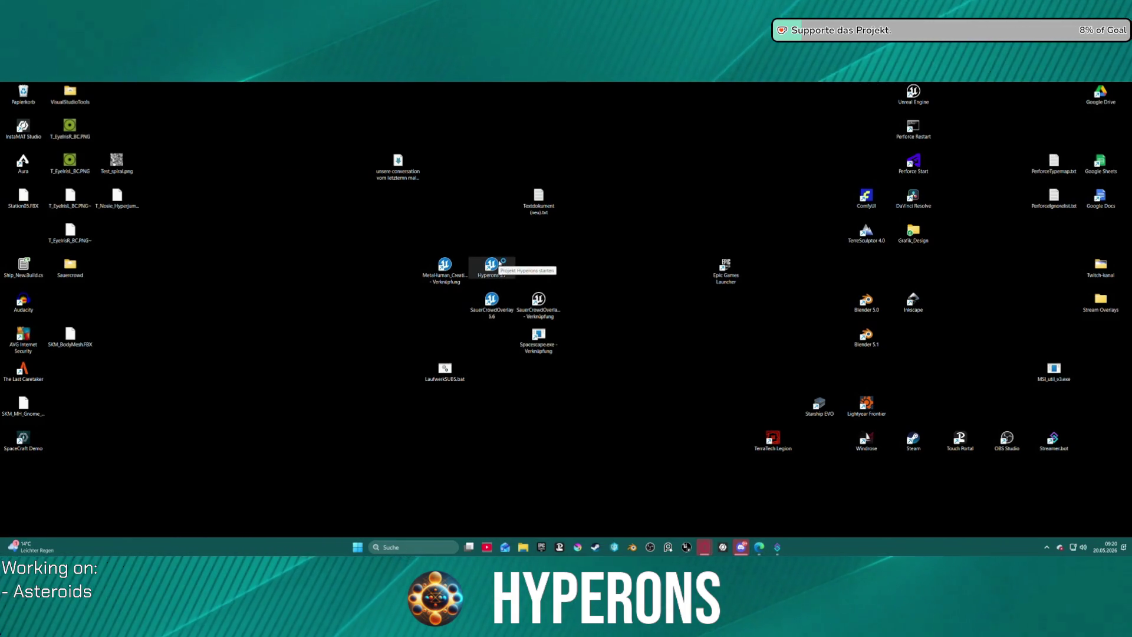
Step: Relaunch the Hyperons project from its desktop shortcut
{"action": "double_click", "coordinate": [492, 266]}
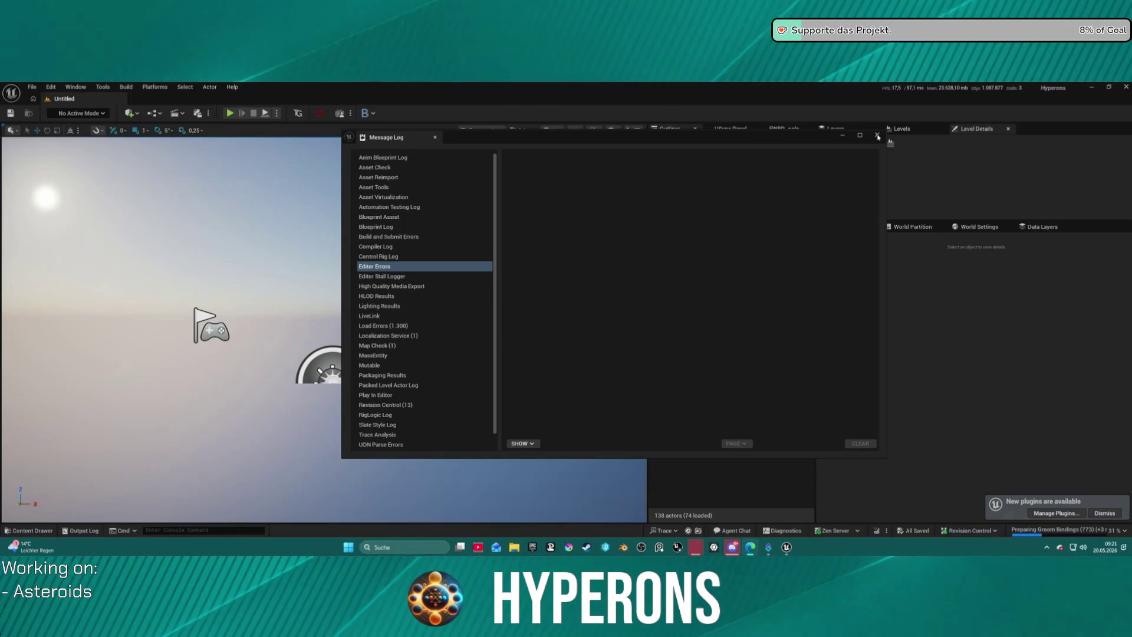
Step: Close the Message Log and load DEV_Asteroids from File > Recent Levels
{"action": "left_click", "coordinate": [878, 136]}
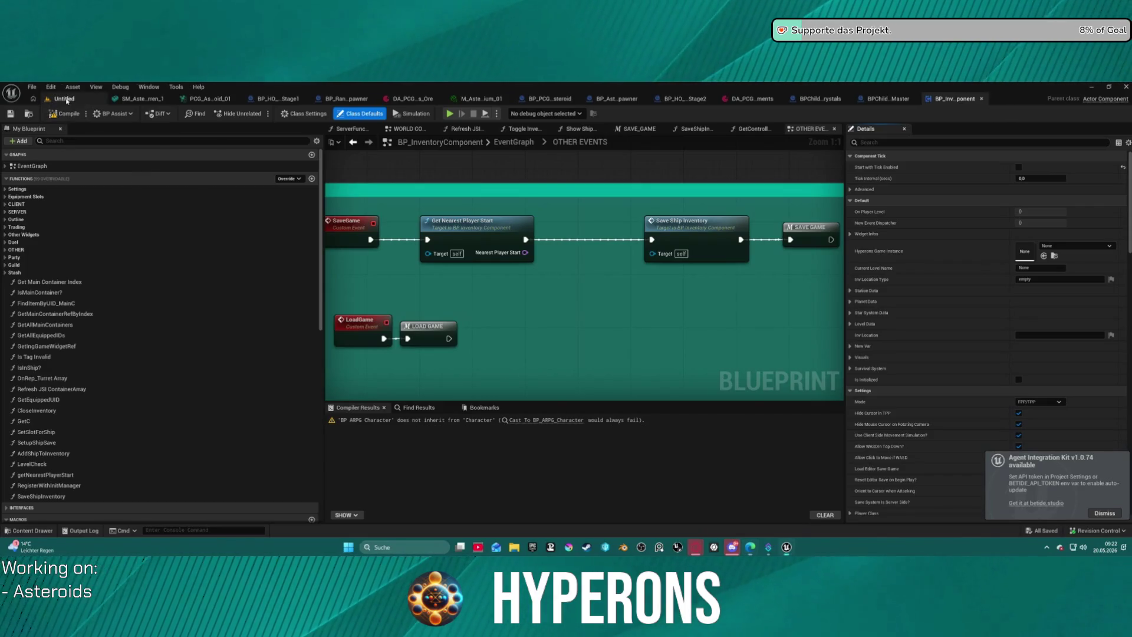
{"action": "left_click", "coordinate": [65, 99]}
{"action": "left_click", "coordinate": [32, 87]}
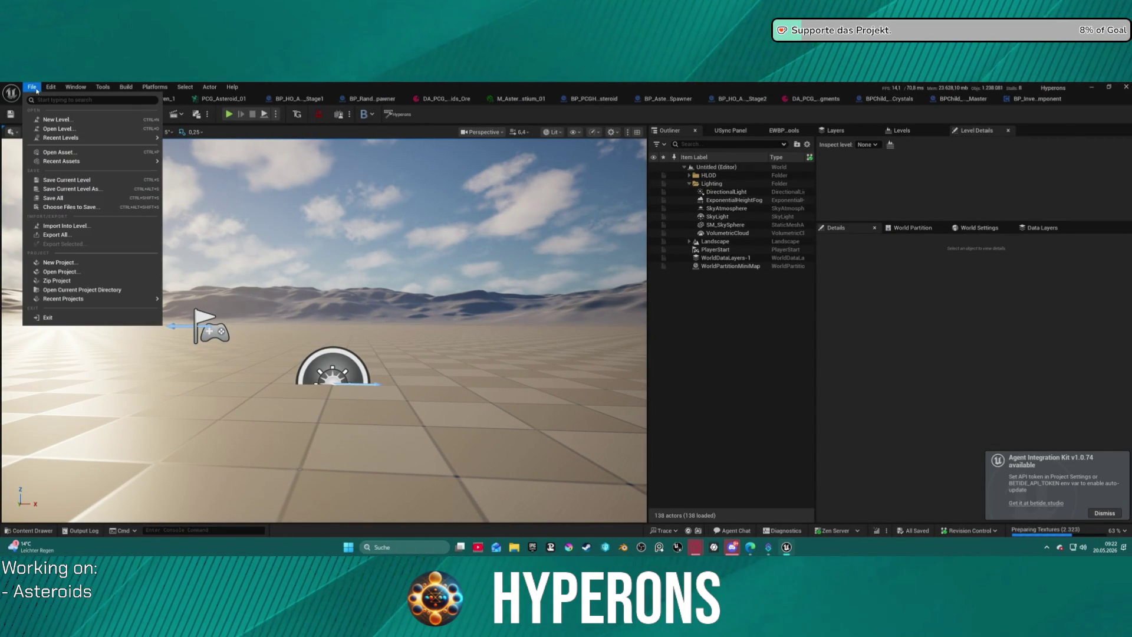
{"action": "mouse_move", "coordinate": [85, 143]}
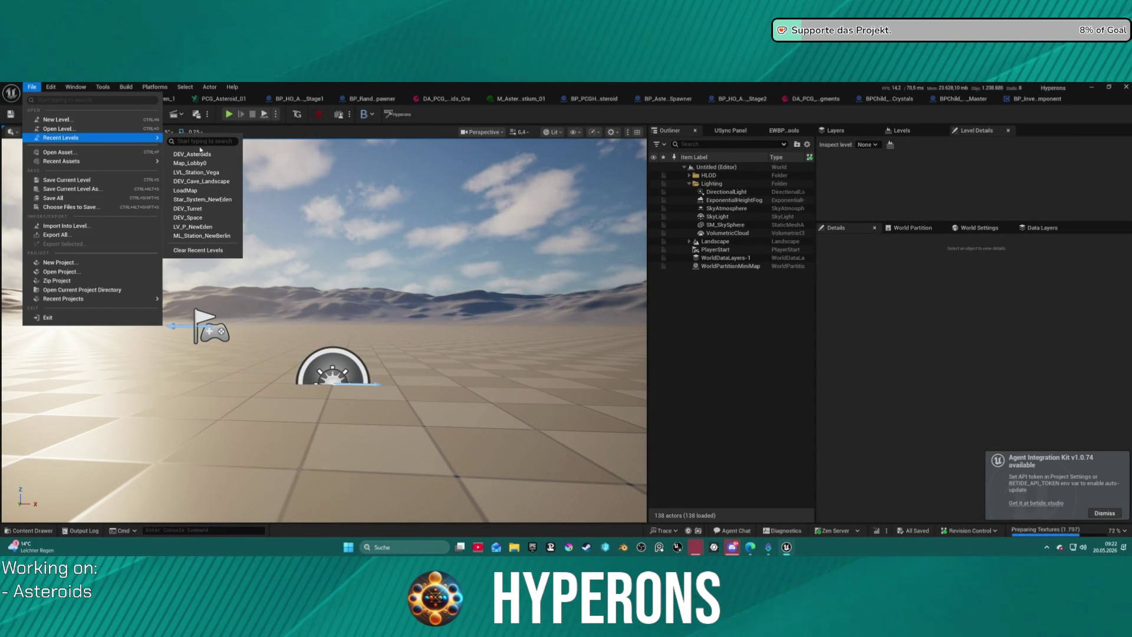
{"action": "left_click", "coordinate": [205, 154]}
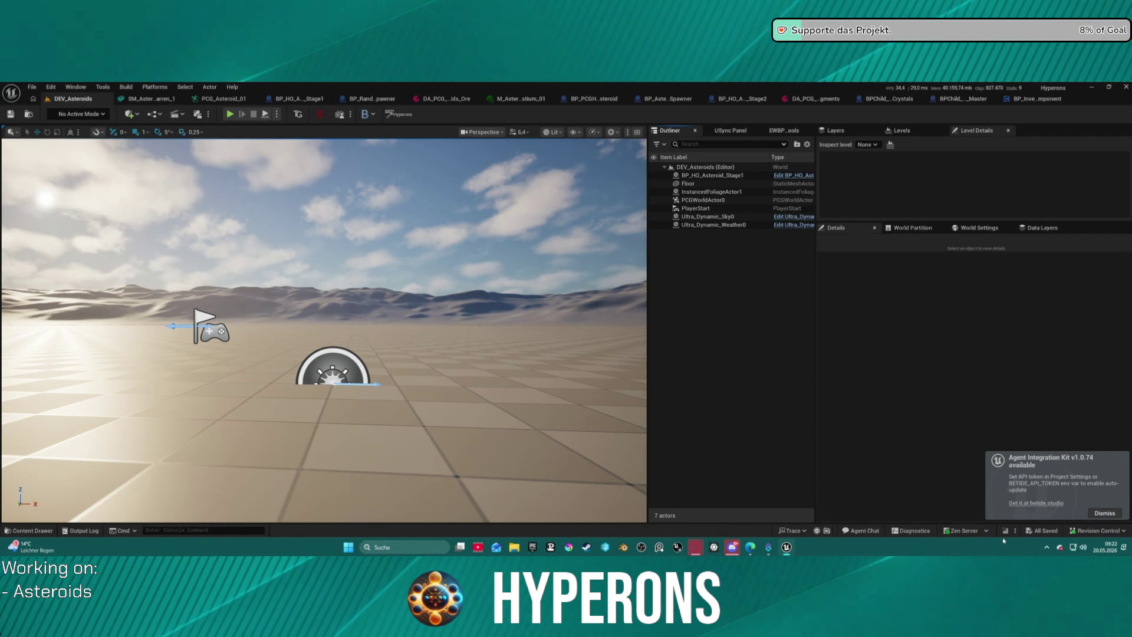
Step: Show redirectors in the Content Drawer and open the old Space/PCG/Master folder
{"action": "key", "text": "ctrl+space"}
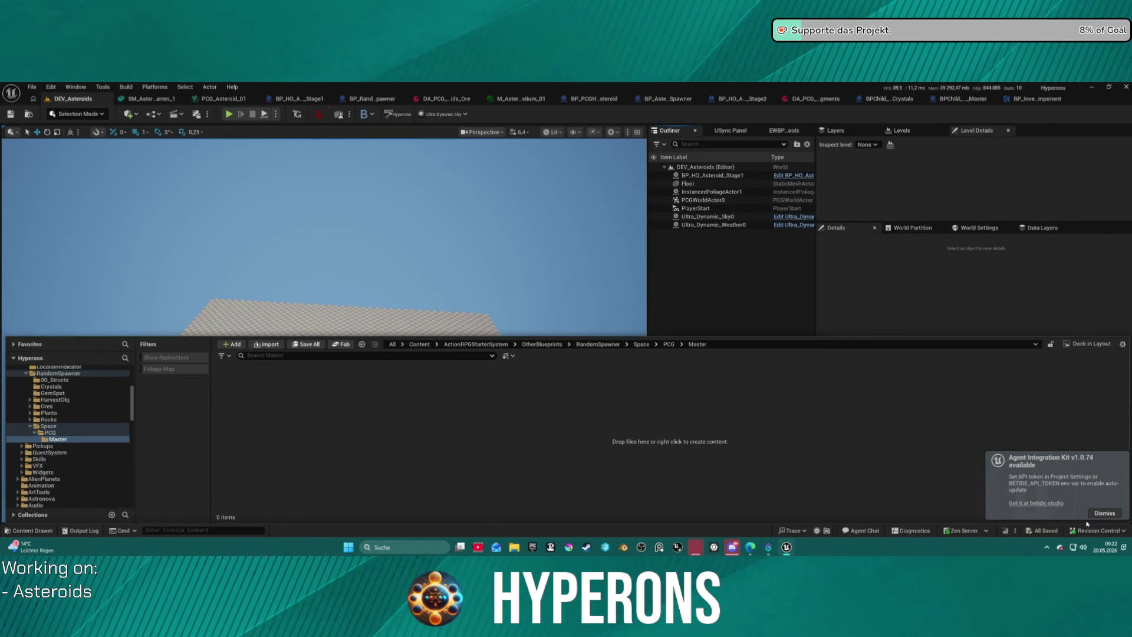
{"action": "left_click", "coordinate": [1100, 513]}
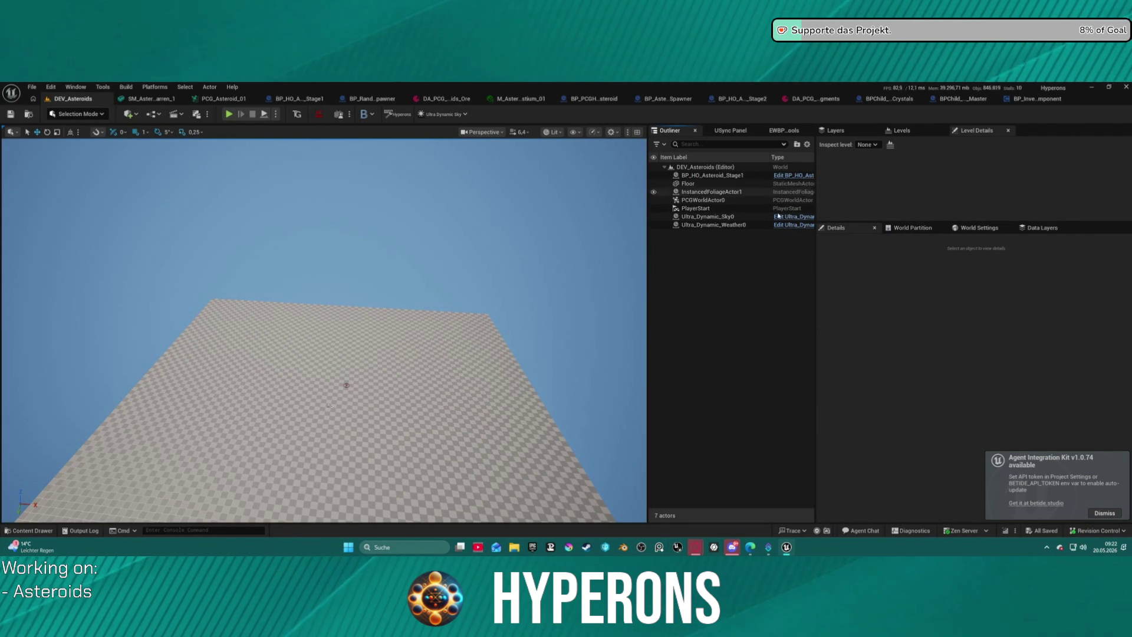
{"action": "key", "text": "ctrl+space"}
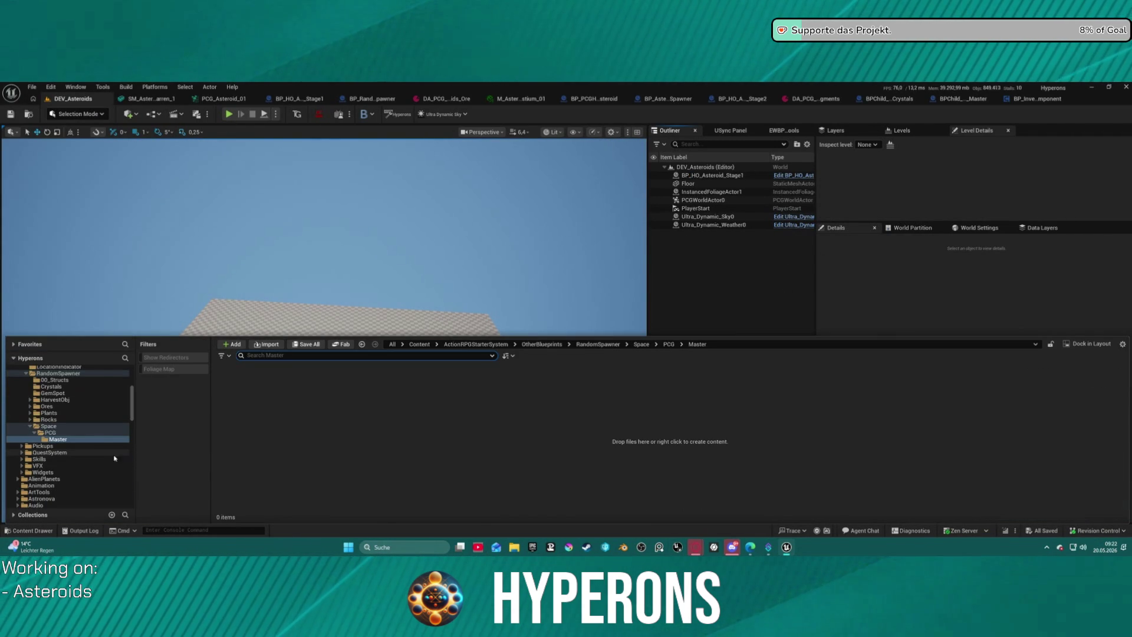
{"action": "left_click", "coordinate": [174, 357]}
{"action": "left_click", "coordinate": [58, 439]}
{"action": "key", "text": "Delete"}
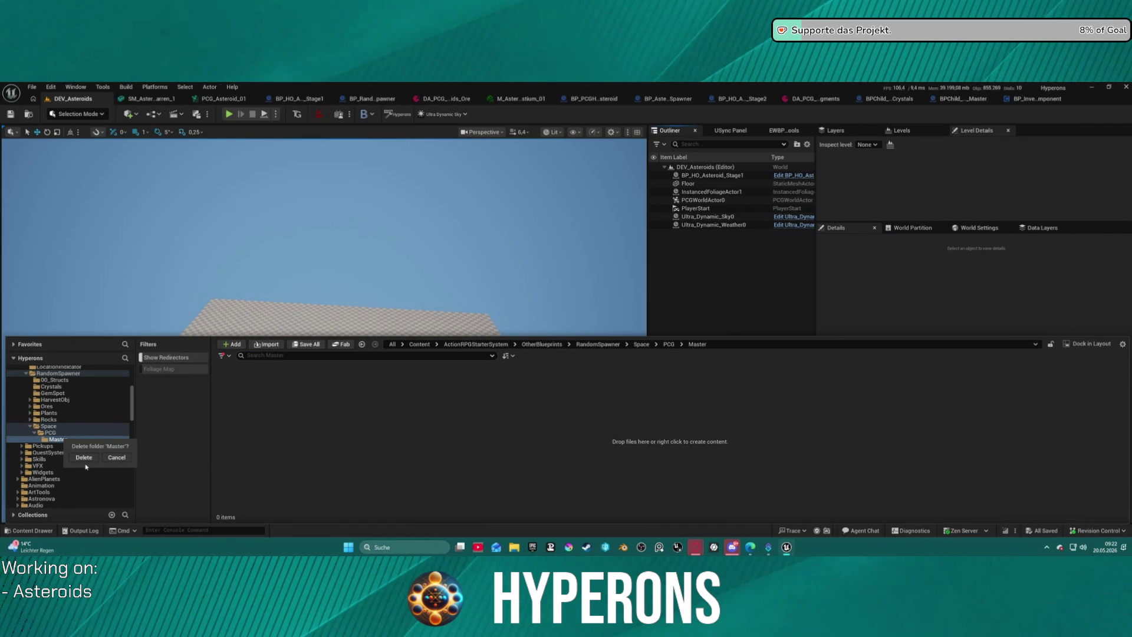
{"action": "left_click", "coordinate": [84, 458]}
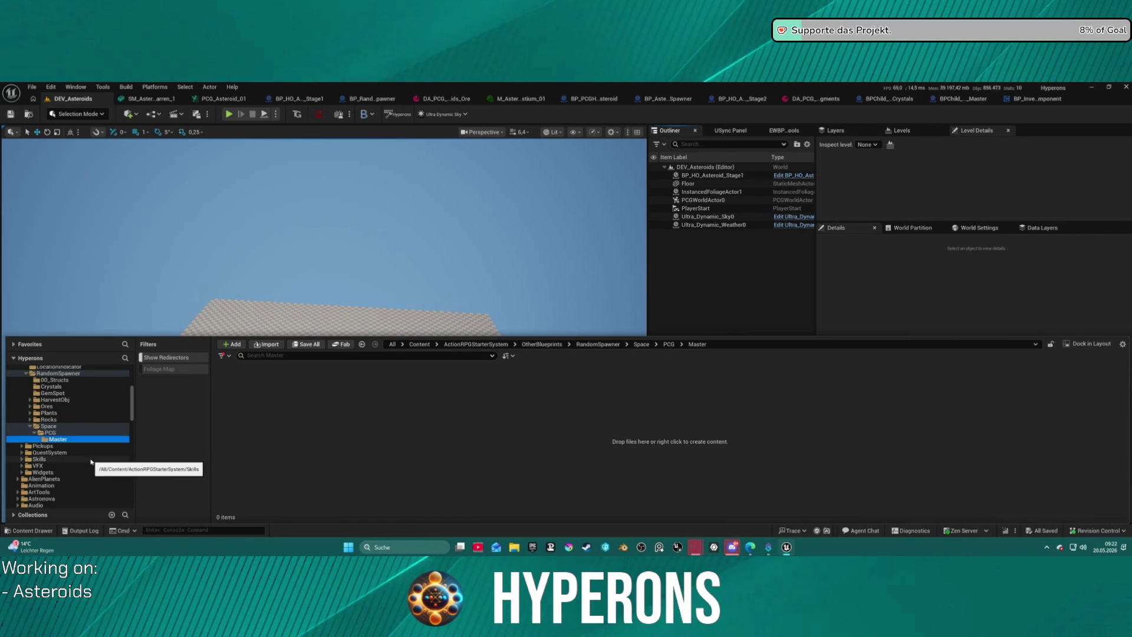
{"action": "left_click", "coordinate": [59, 440]}
{"action": "left_click", "coordinate": [58, 440]}
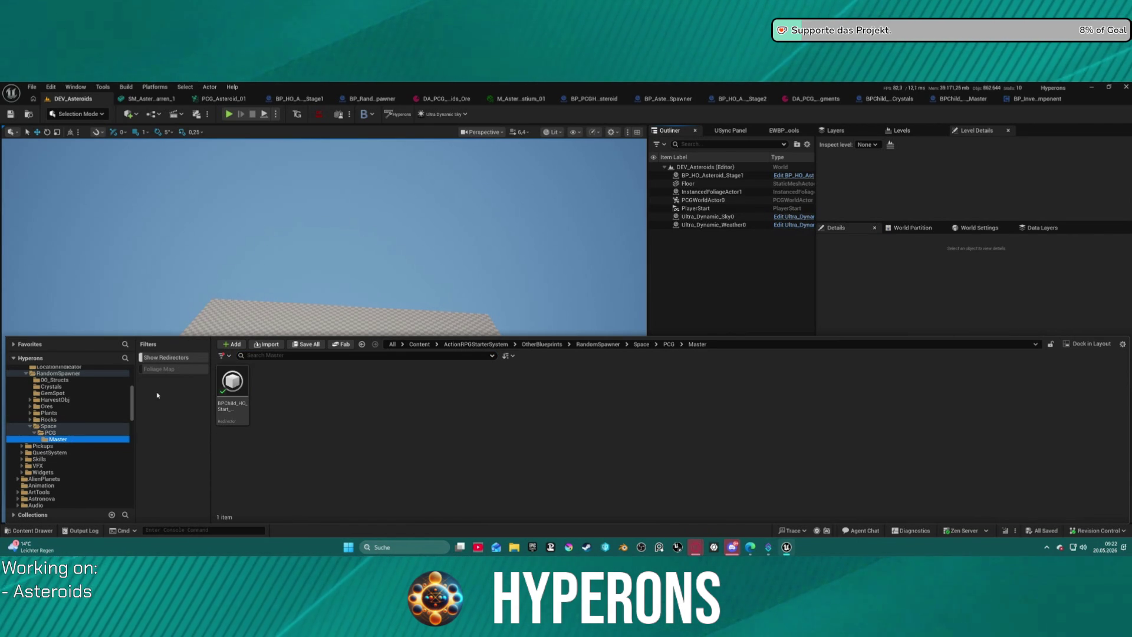
Step: Update redirector references on Master and delete the unreferenced redirectors, then return to PCG
{"action": "right_click", "coordinate": [235, 389]}
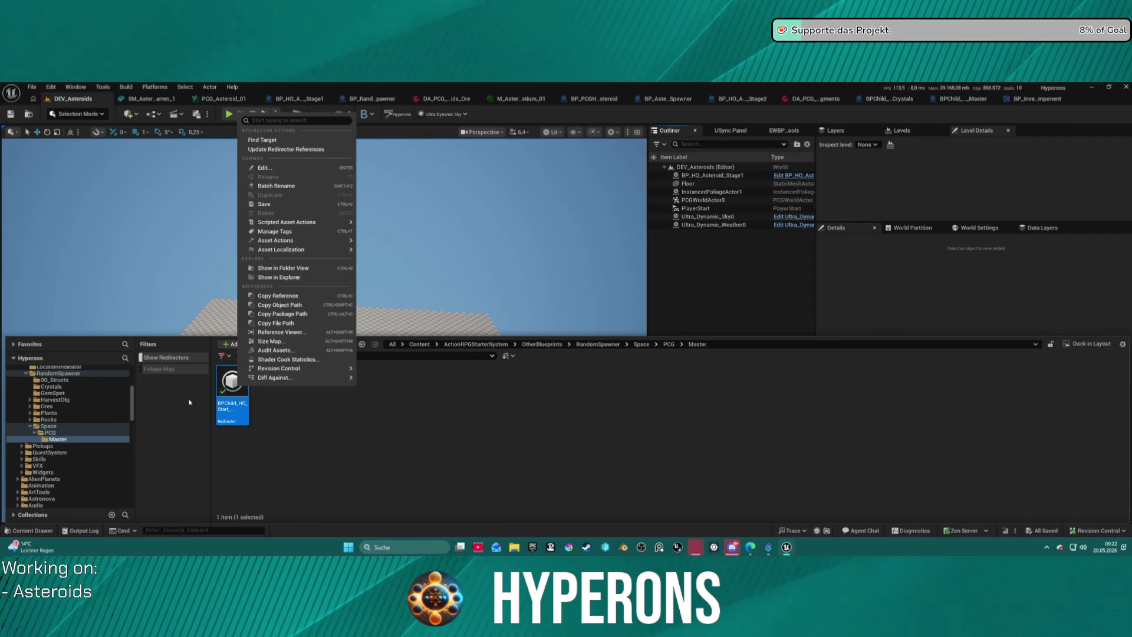
{"action": "right_click", "coordinate": [80, 440]}
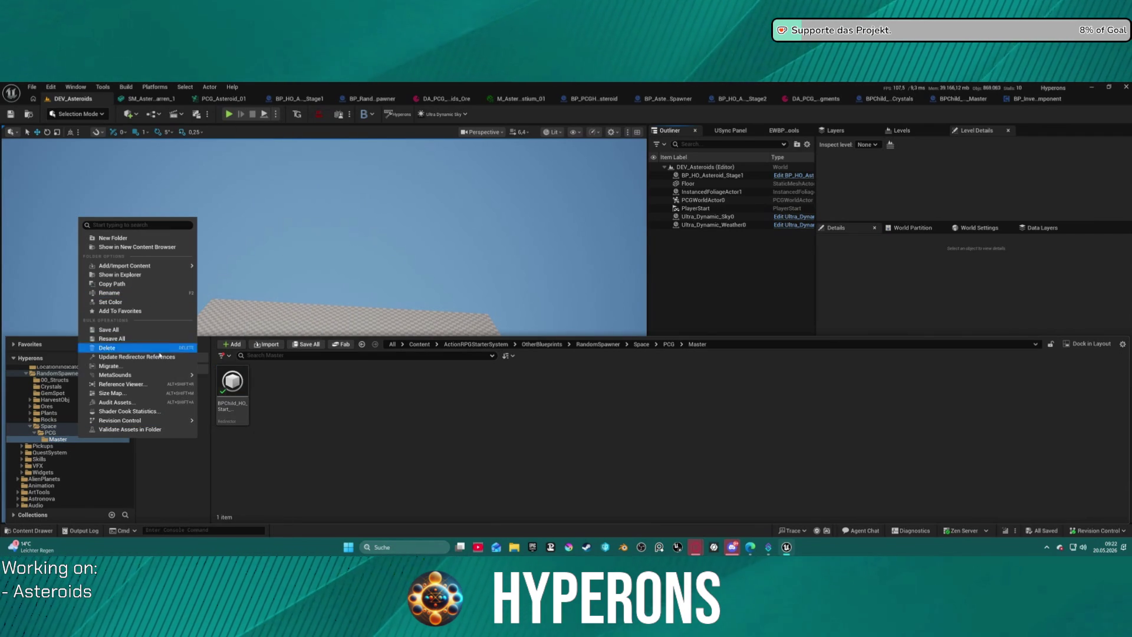
{"action": "left_click", "coordinate": [137, 357]}
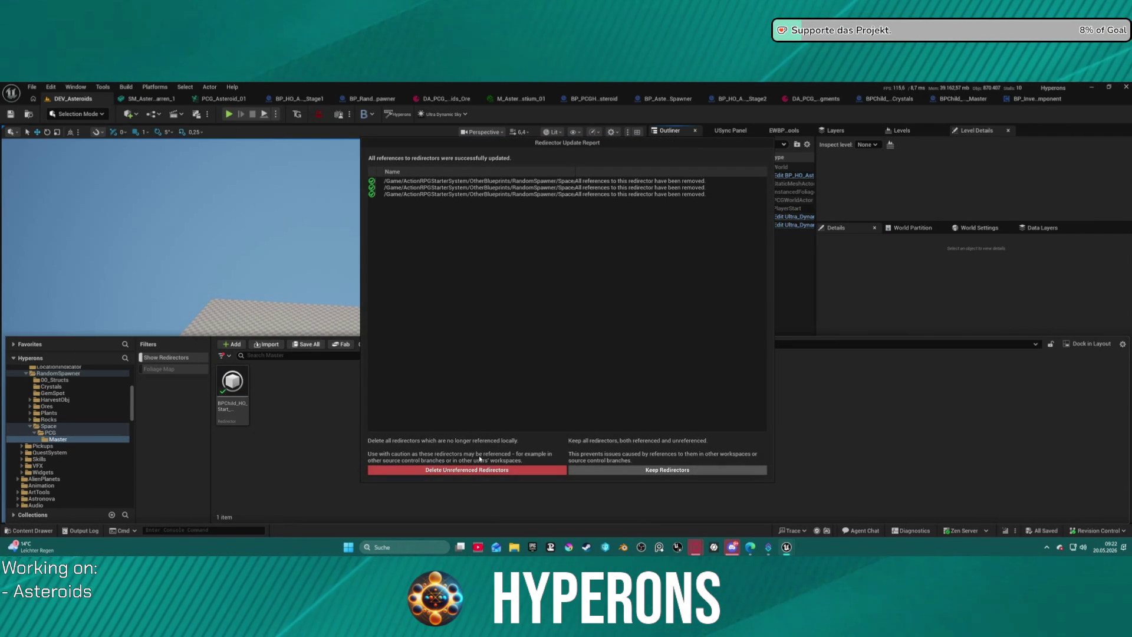
{"action": "left_click", "coordinate": [479, 470]}
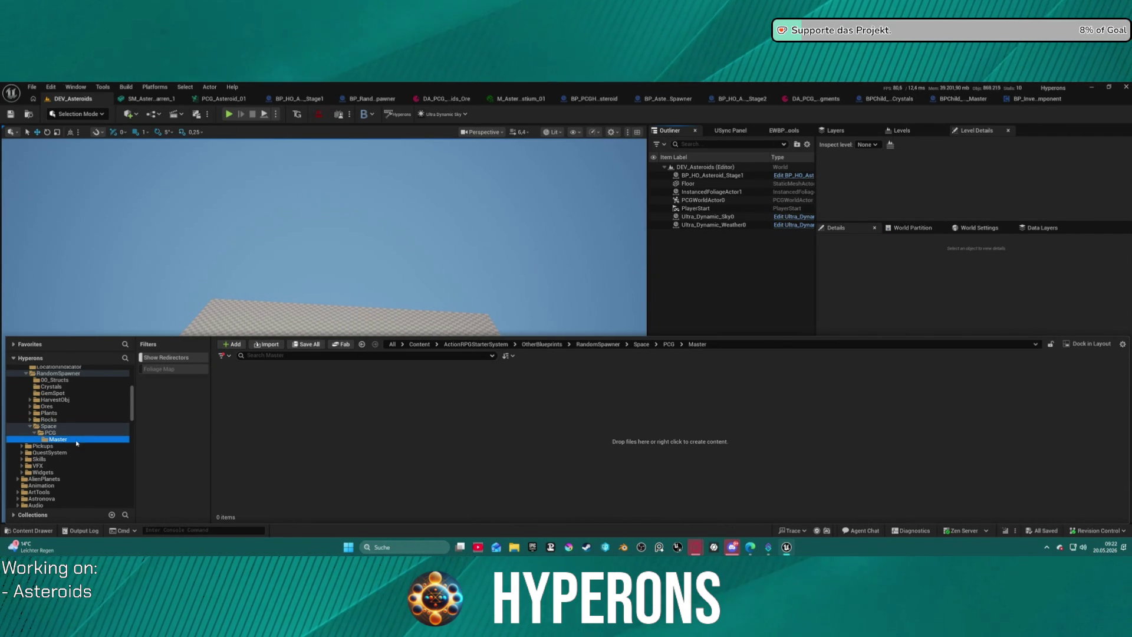
{"action": "key", "text": "Up"}
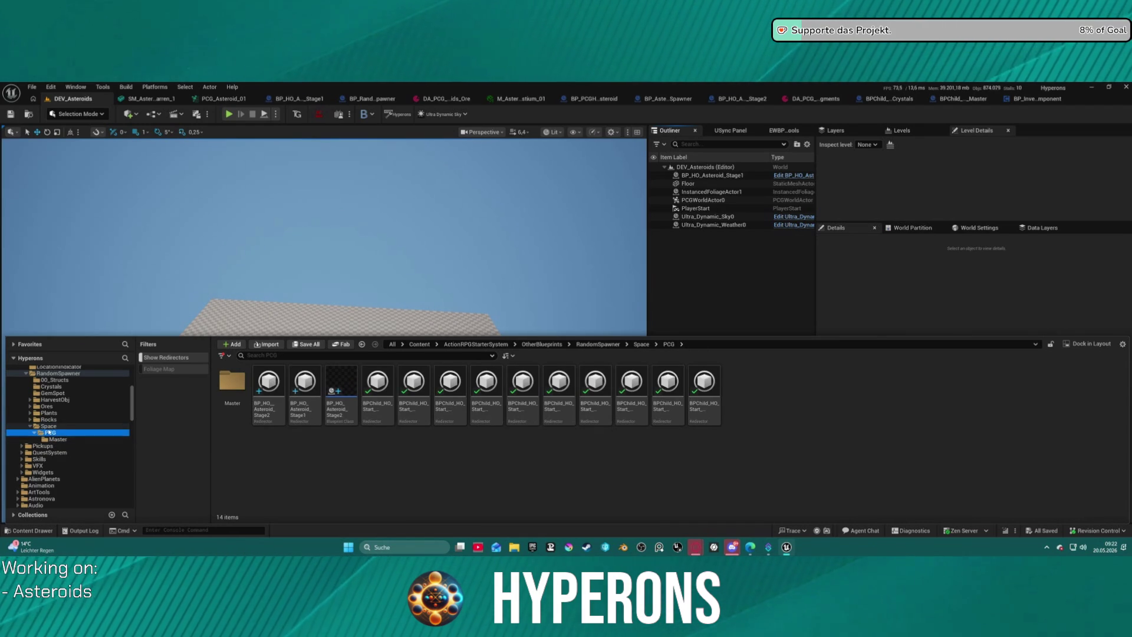
Step: Update redirector references on the Space folder and delete its unreferenced redirectors
{"action": "left_click", "coordinate": [58, 427]}
{"action": "right_click", "coordinate": [58, 428]}
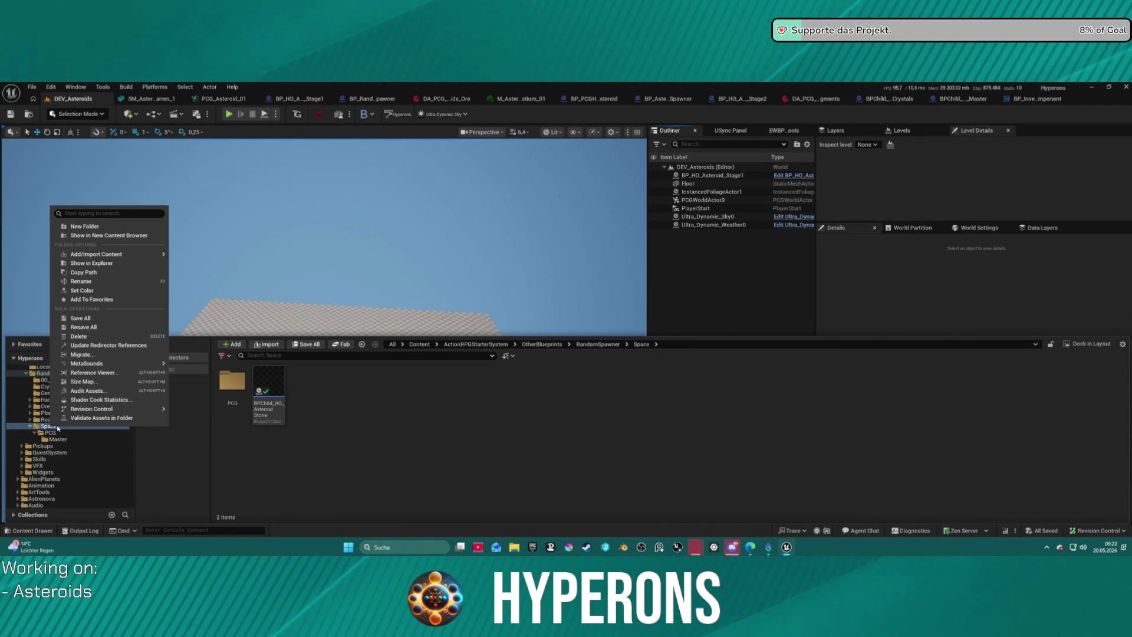
{"action": "left_click", "coordinate": [109, 345]}
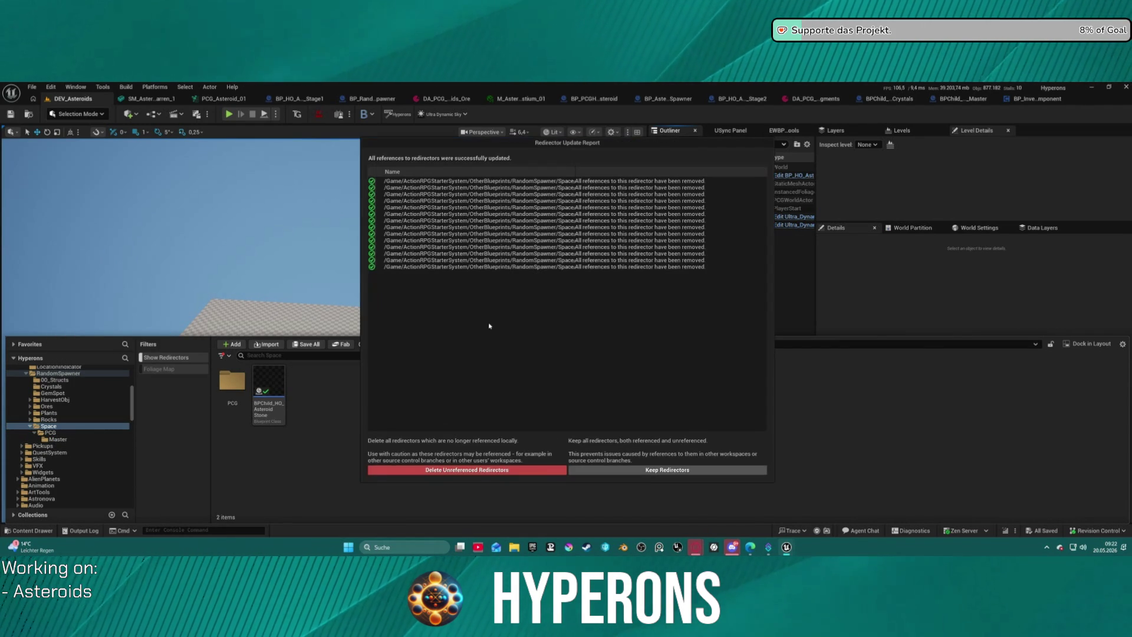
{"action": "left_click", "coordinate": [448, 468]}
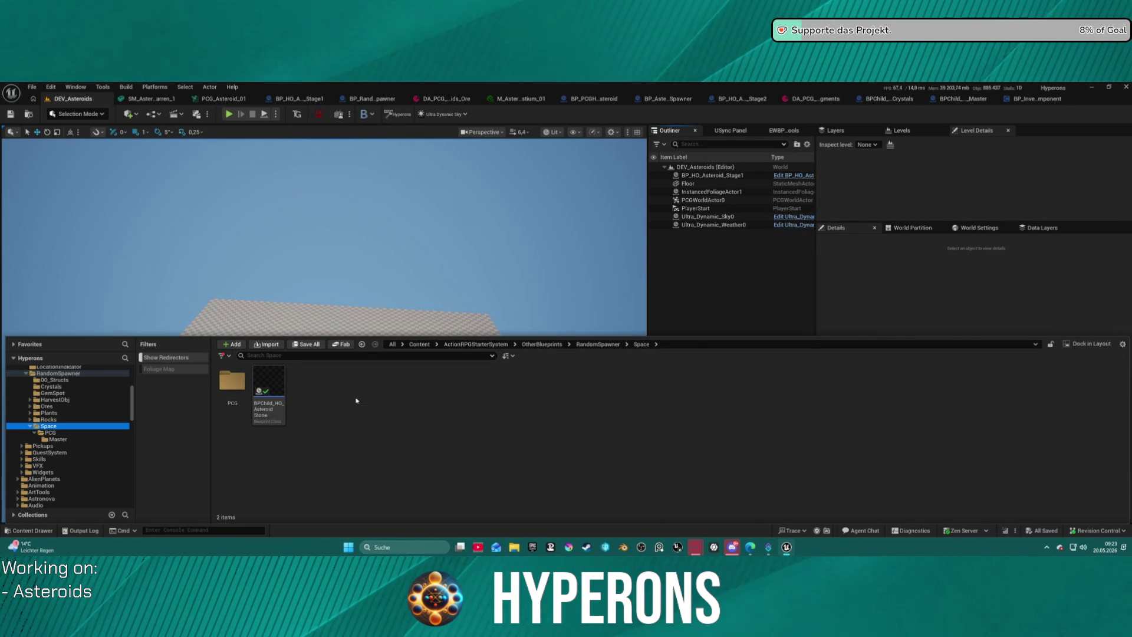
{"action": "mouse_move", "coordinate": [264, 406]}
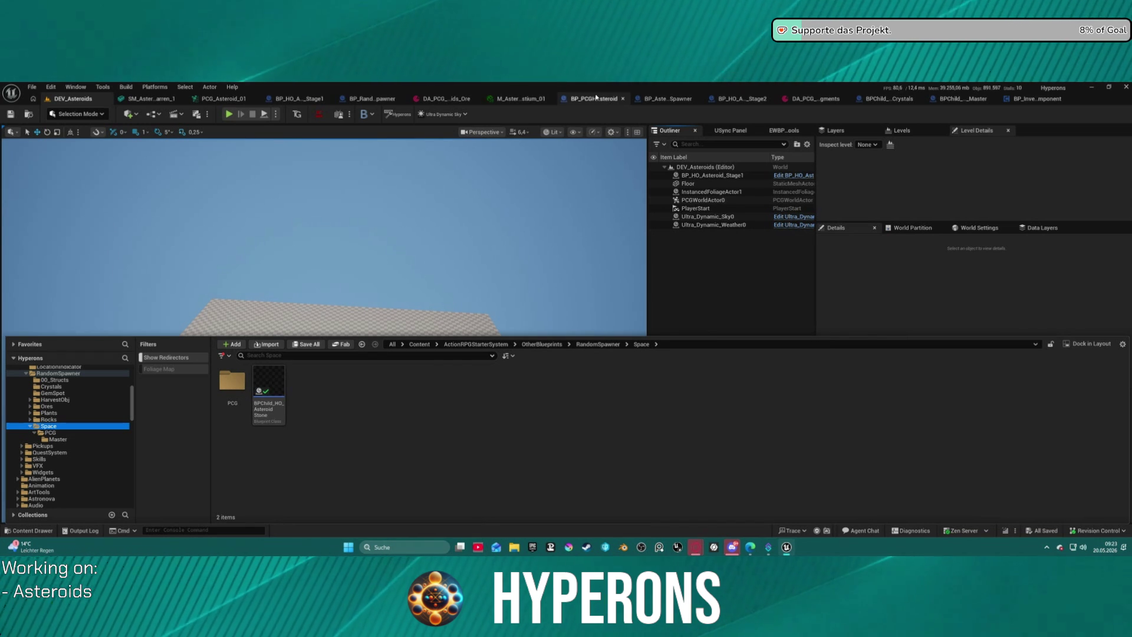
{"action": "left_click", "coordinate": [735, 103]}
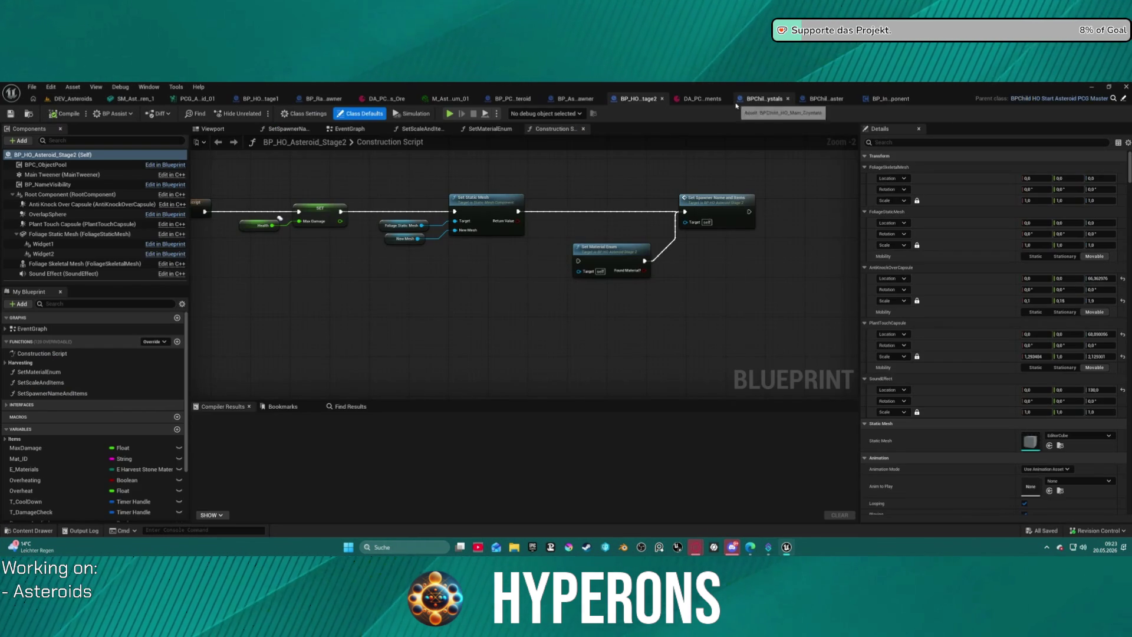
{"action": "left_click", "coordinate": [349, 129]}
{"action": "left_click_drag", "start_coordinate": [397, 168], "coordinate": [417, 148]}
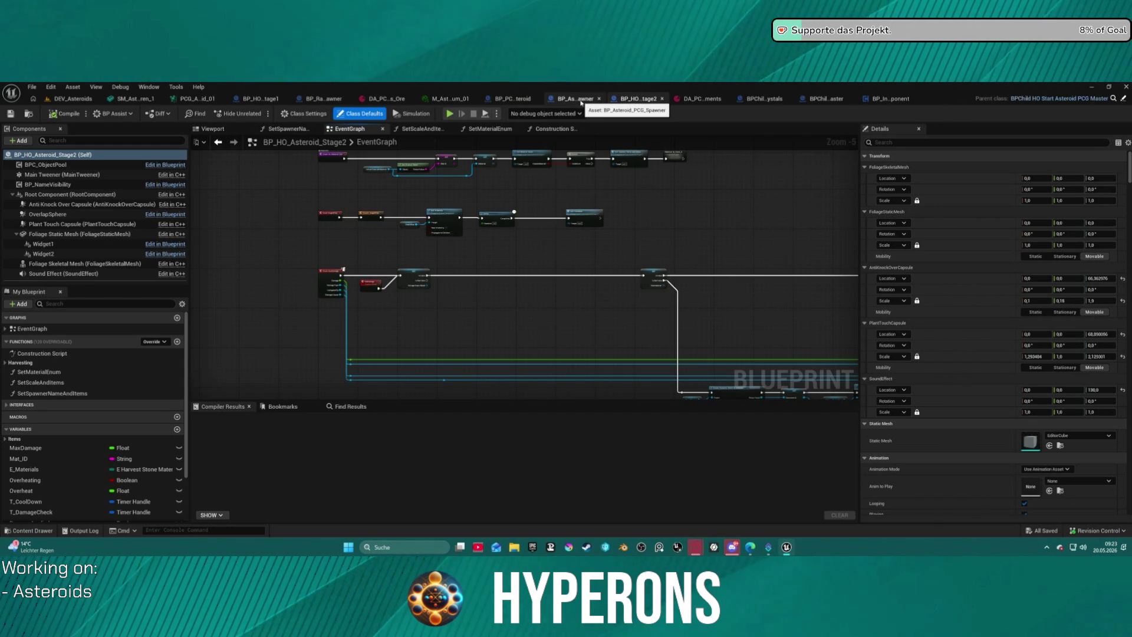
{"action": "left_click", "coordinate": [194, 99]}
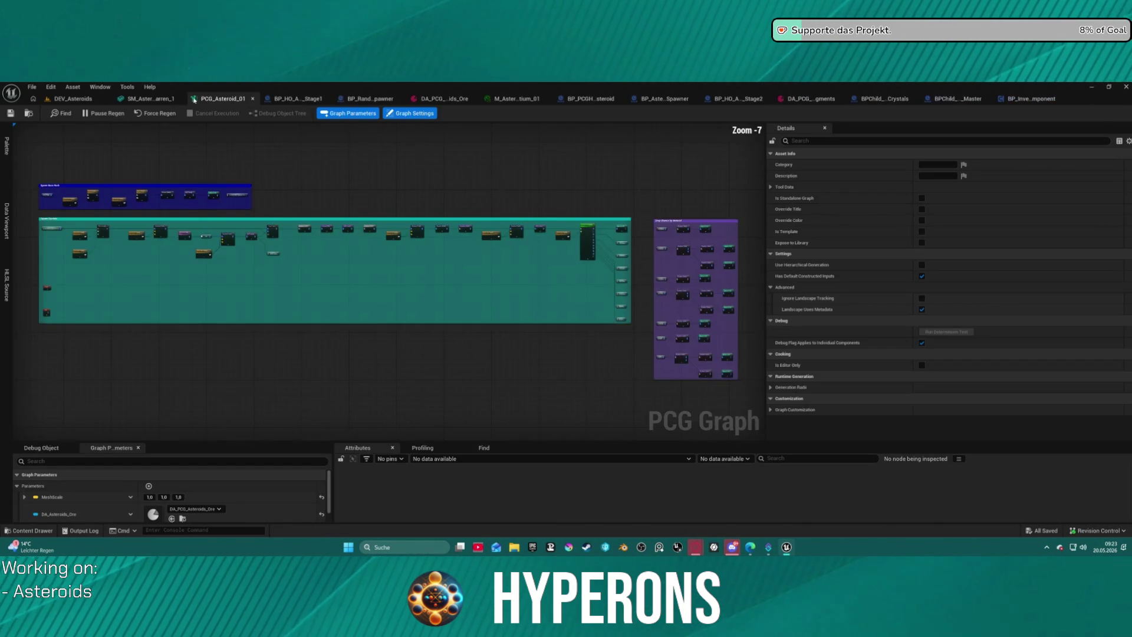
{"action": "scroll", "coordinate": [676, 255], "scroll_direction": "up", "scroll_amount": 5}
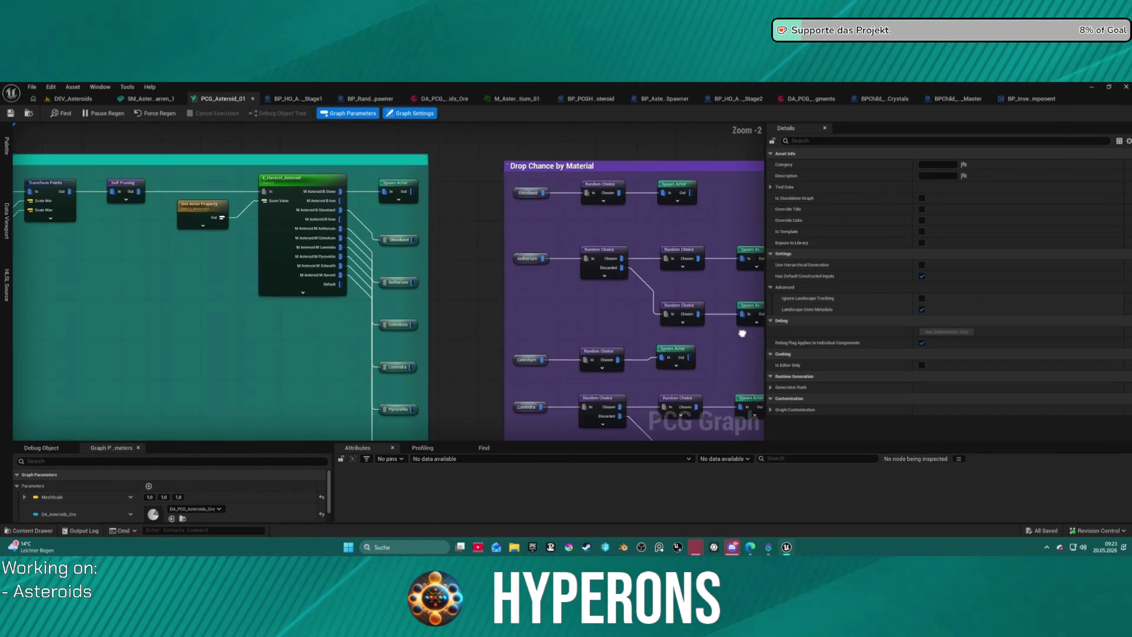
{"action": "left_click", "coordinate": [426, 197]}
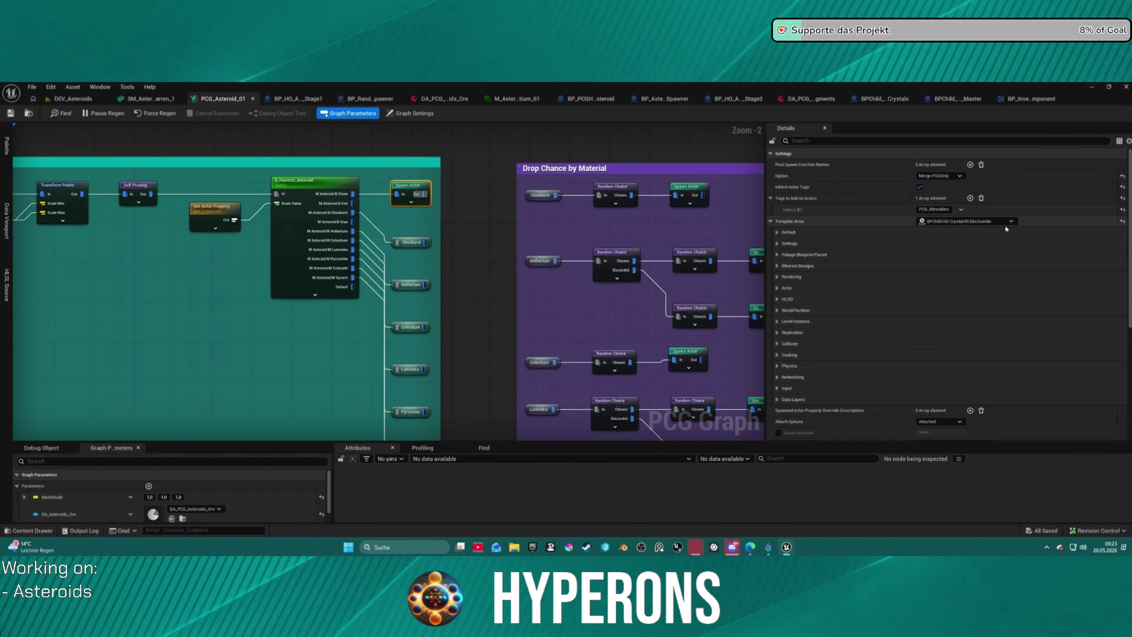
{"action": "scroll", "coordinate": [508, 281], "scroll_direction": "down", "scroll_amount": 5}
{"action": "scroll", "coordinate": [259, 212], "scroll_direction": "up", "scroll_amount": 8}
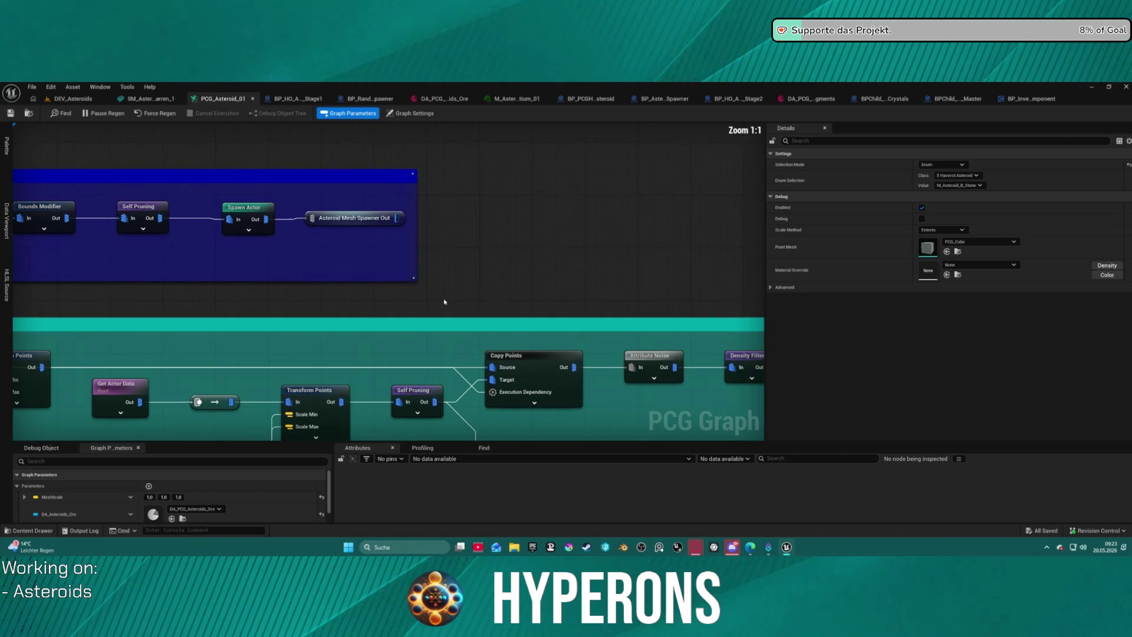
{"action": "left_click", "coordinate": [260, 212]}
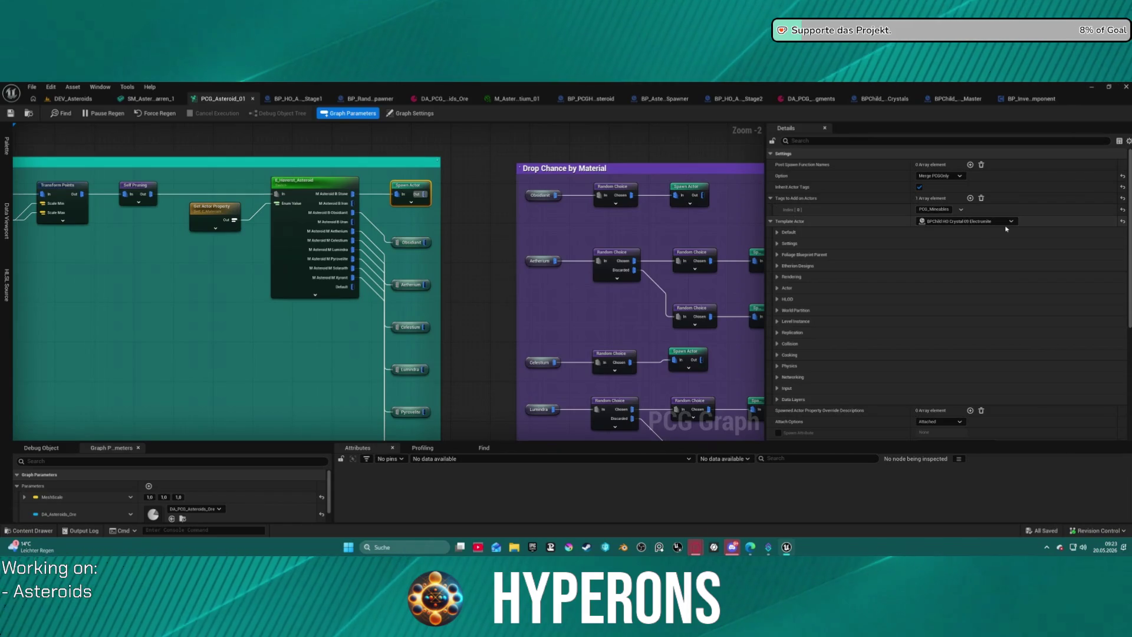
{"action": "scroll", "coordinate": [505, 282], "scroll_direction": "down", "scroll_amount": 5}
{"action": "scroll", "coordinate": [263, 212], "scroll_direction": "up", "scroll_amount": 8}
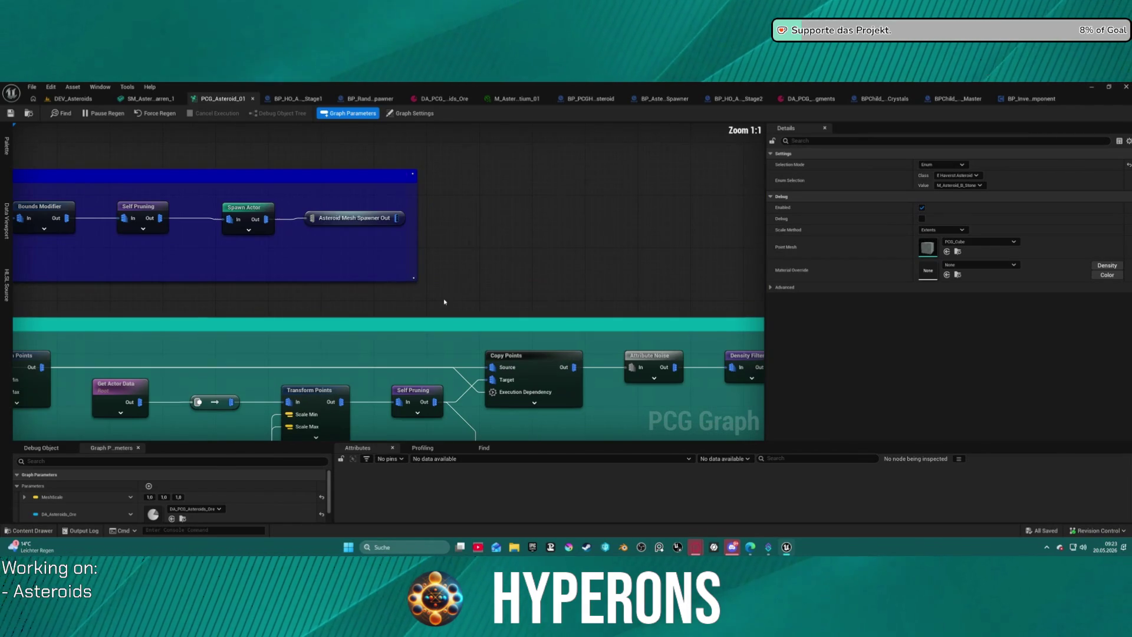
{"action": "left_click", "coordinate": [263, 212]}
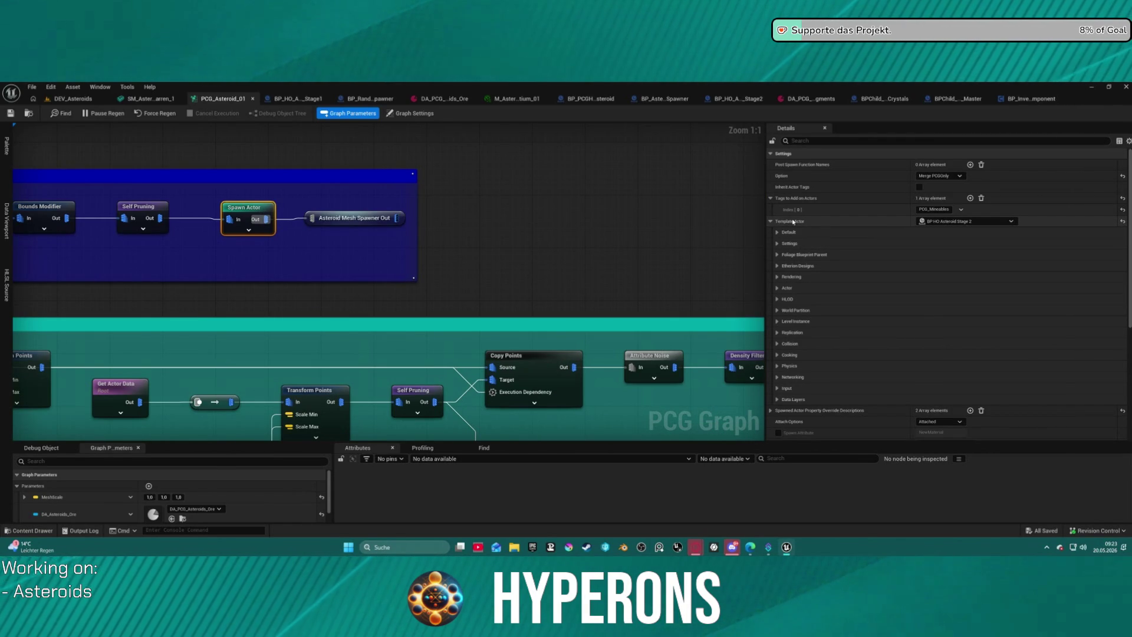
{"action": "mouse_move", "coordinate": [631, 220]}
{"action": "left_mouse_down"}
{"action": "mouse_move", "coordinate": [578, 215]}
{"action": "mouse_move", "coordinate": [761, 225]}
{"action": "left_mouse_up"}
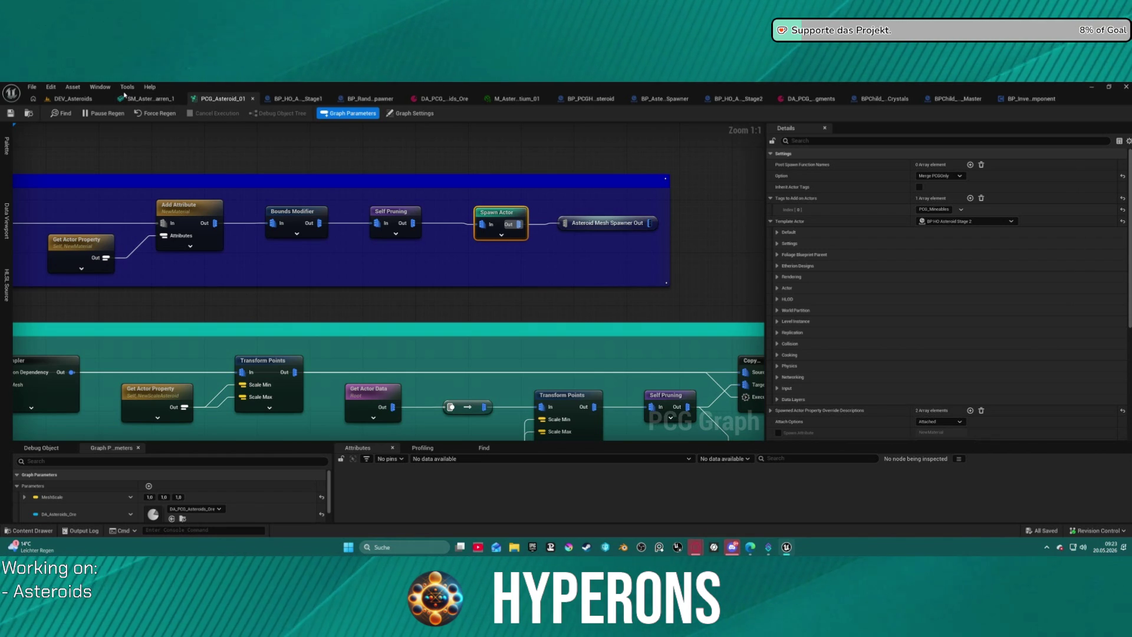
{"action": "left_click", "coordinate": [83, 99]}
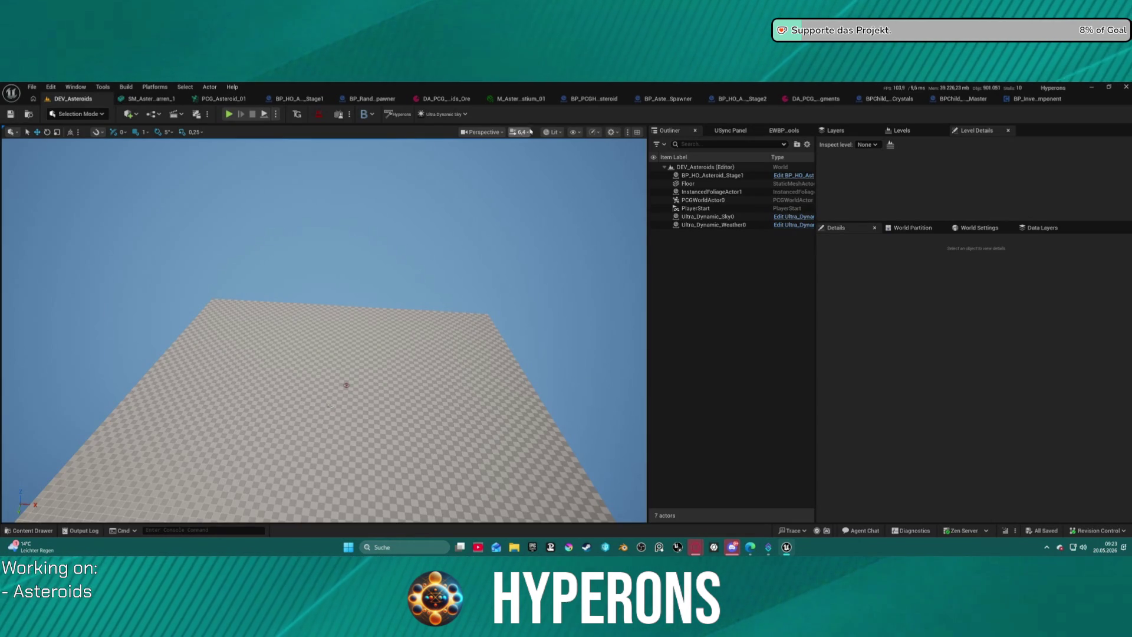
Step: Reopen the Content Drawer and check the remaining contents of the Space/PCG folder
{"action": "left_click", "coordinate": [707, 216]}
{"action": "key", "text": "ctrl+space"}
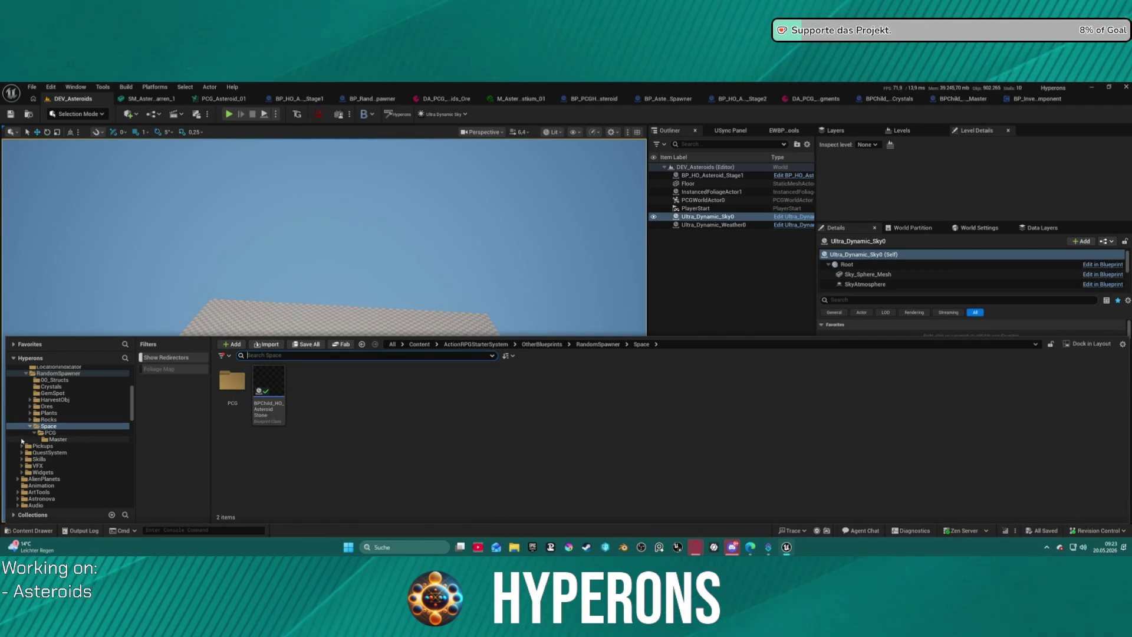
{"action": "left_click", "coordinate": [44, 434]}
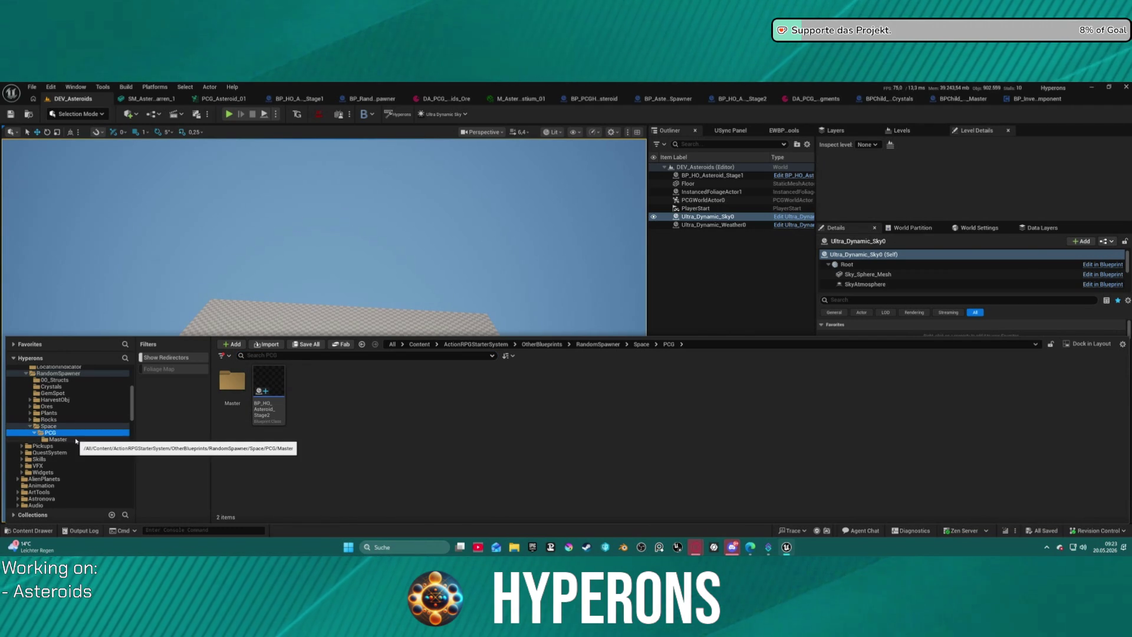